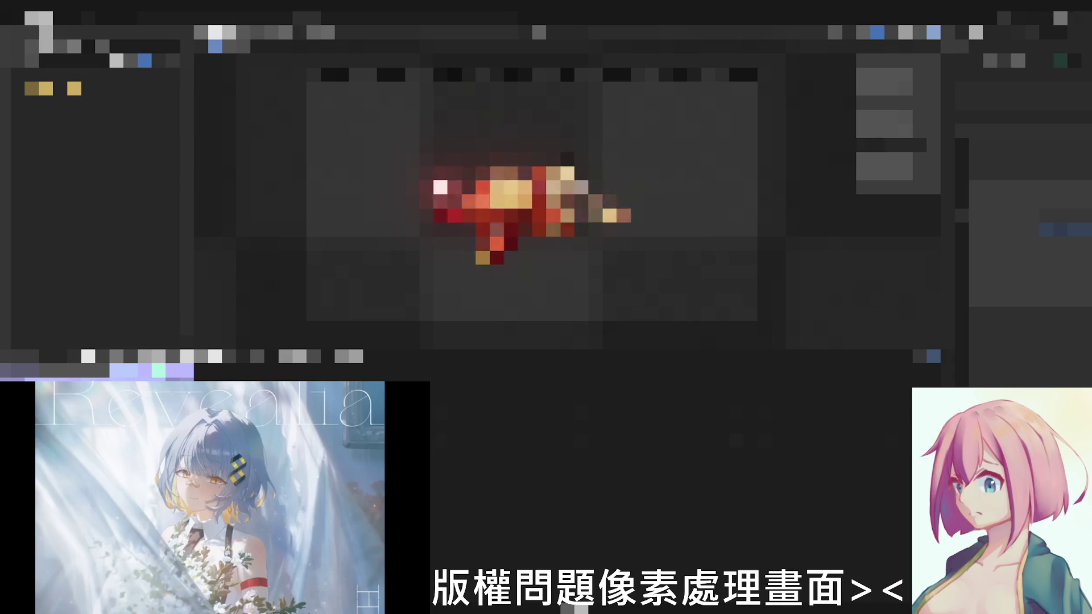
pyautogui.scroll(1, 532, 202)
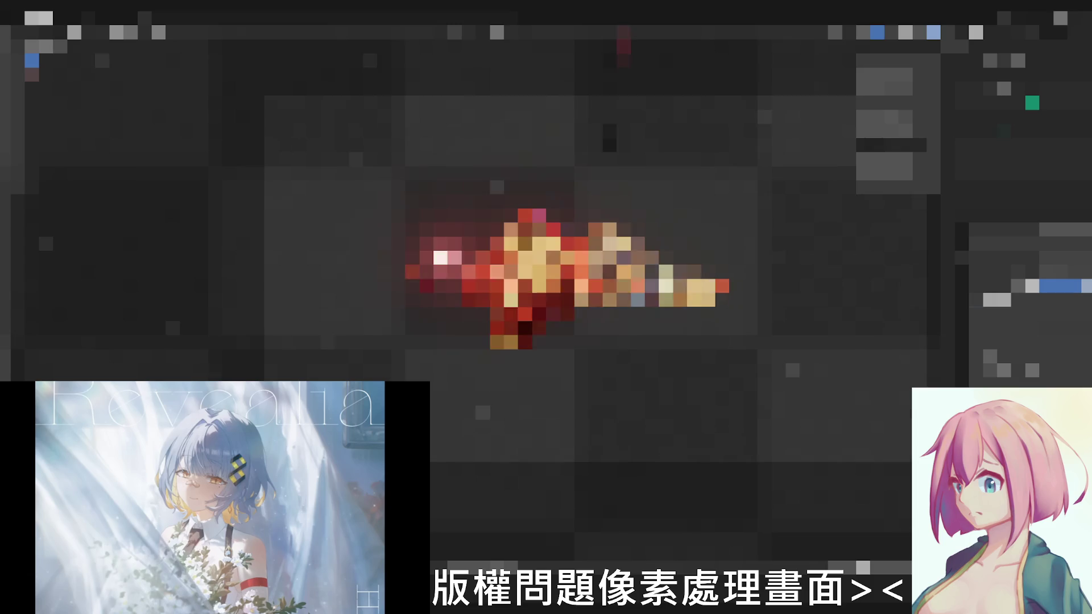
pyautogui.scroll(3, 479, 256)
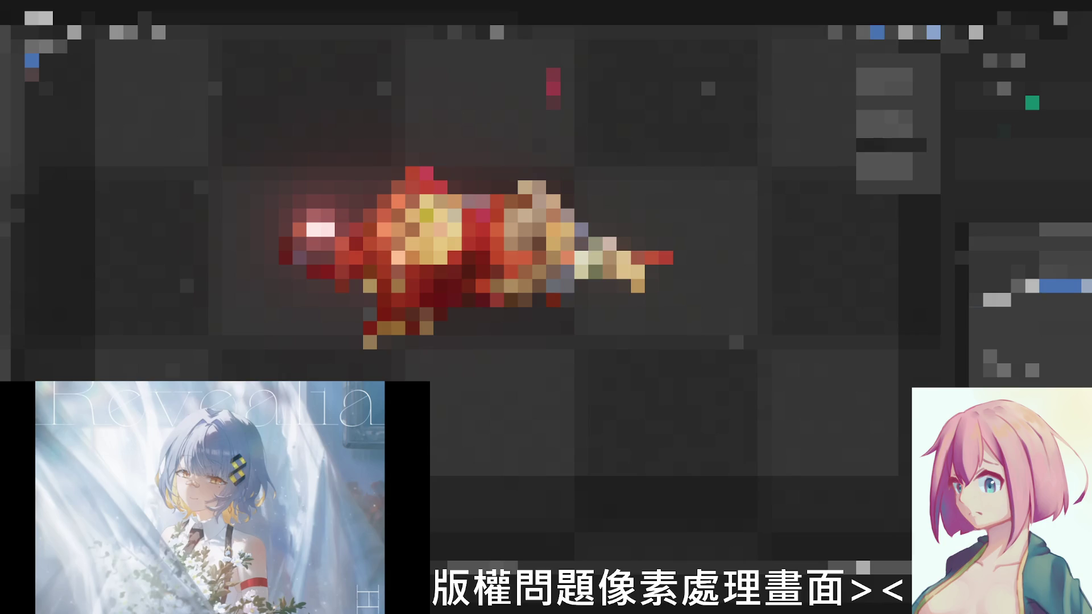
pyautogui.scroll(-2, 453, 257)
pyautogui.scroll(2, 477, 256)
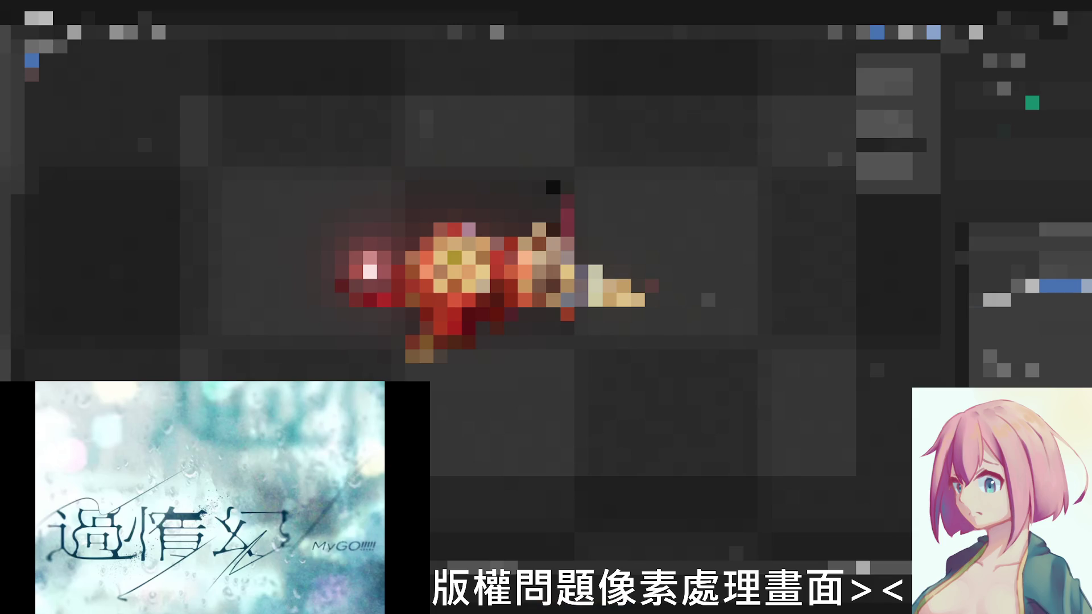
pyautogui.scroll(-2, 495, 282)
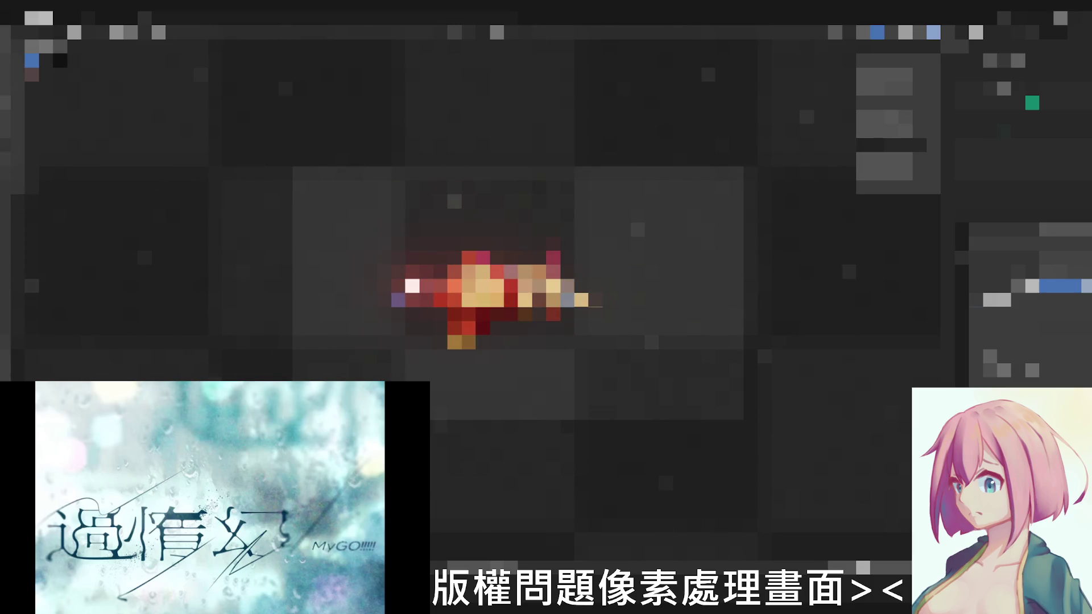
pyautogui.scroll(2, 513, 291)
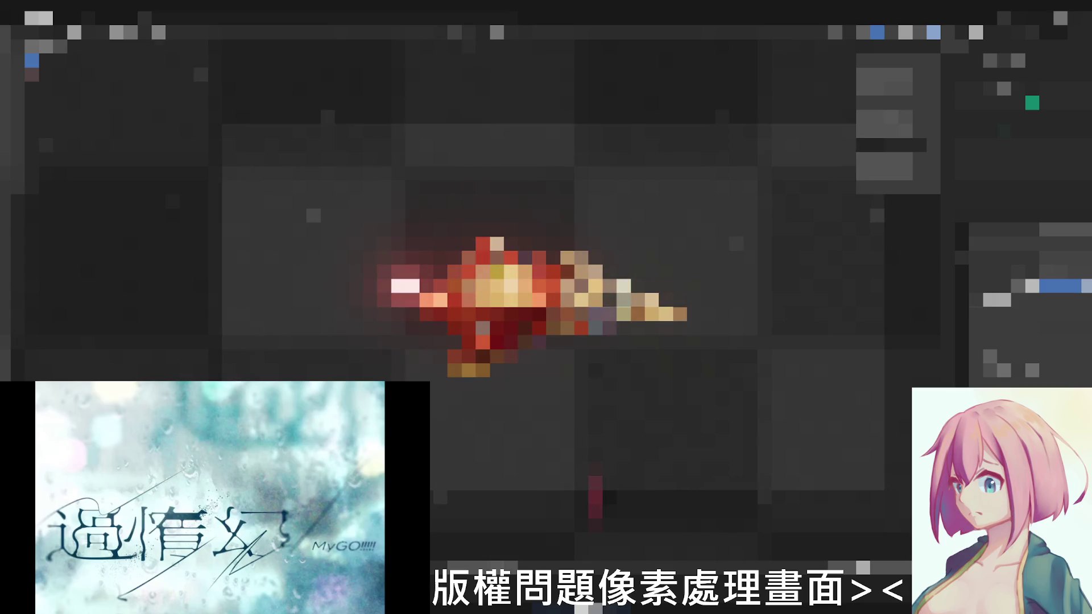
# Toggle viewport overlays off and on, check the front view, then return to side view
pyautogui.press('KP_3')
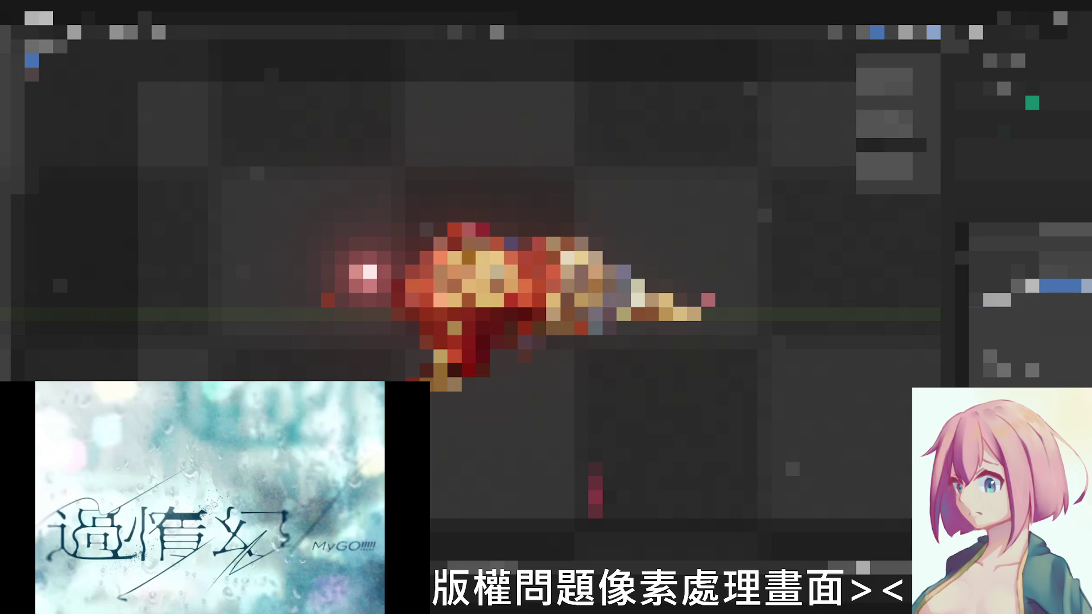
pyautogui.click(877, 31)
pyautogui.click(877, 32)
pyautogui.click(890, 31)
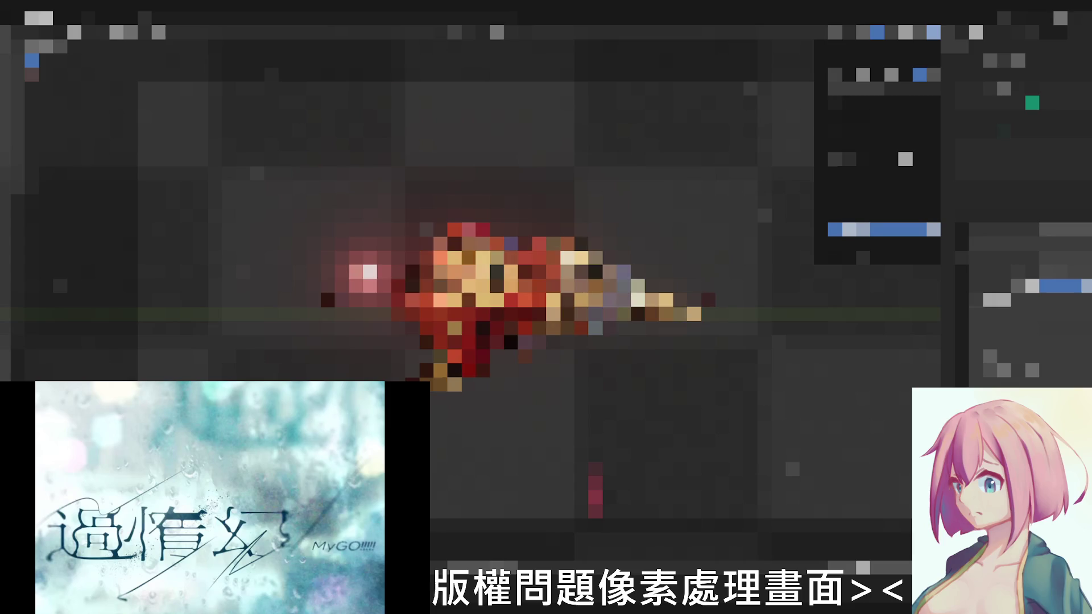
pyautogui.press('KP_1')
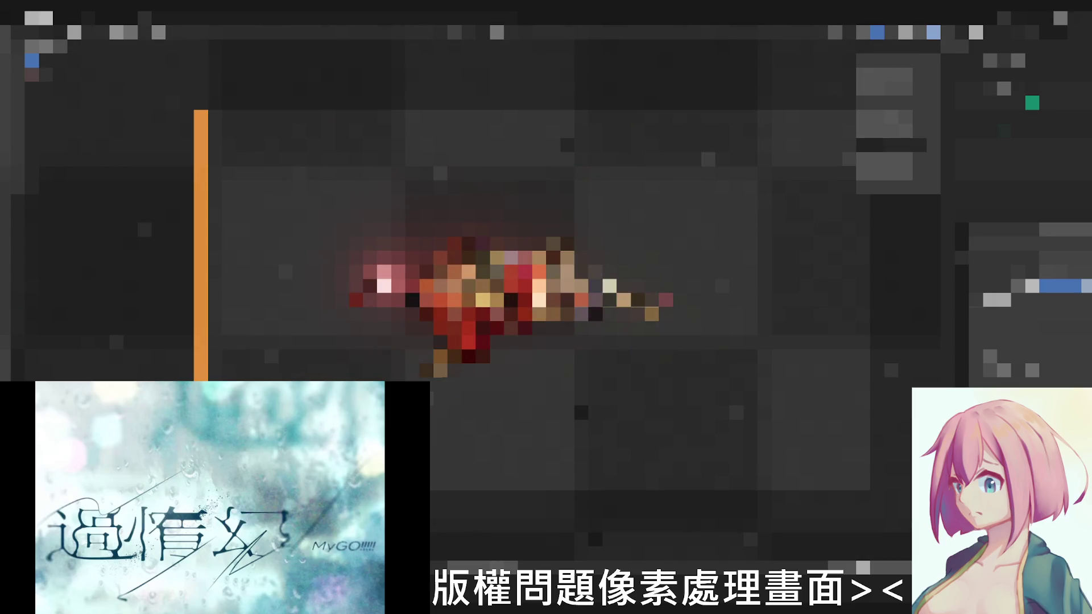
pyautogui.press('KP_3')
pyautogui.press('space')
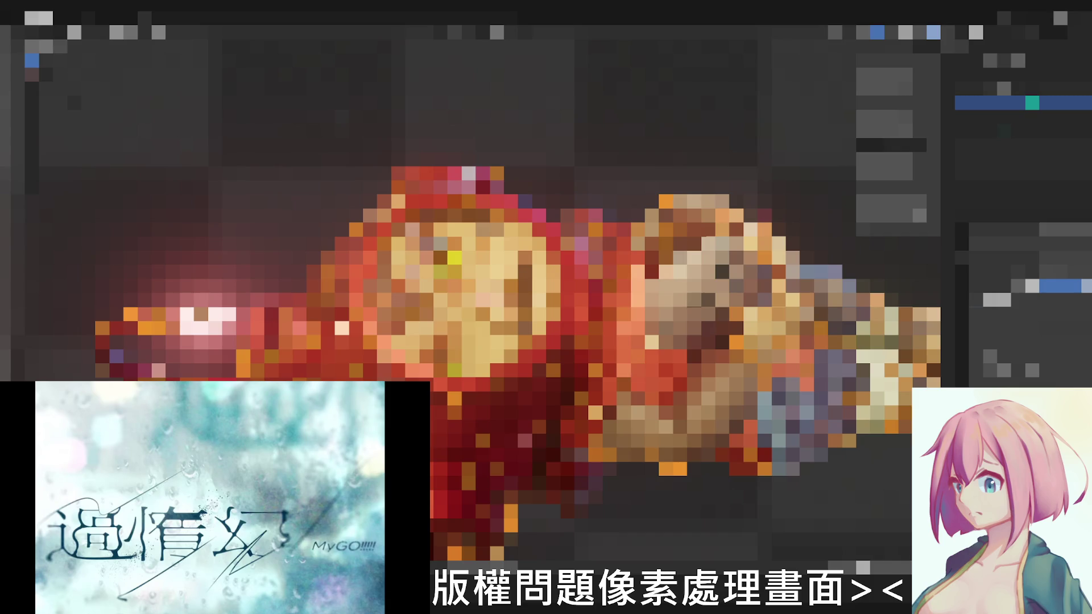
pyautogui.scroll(-2, 513, 317)
pyautogui.scroll(-3, 512, 316)
pyautogui.scroll(-2, 512, 316)
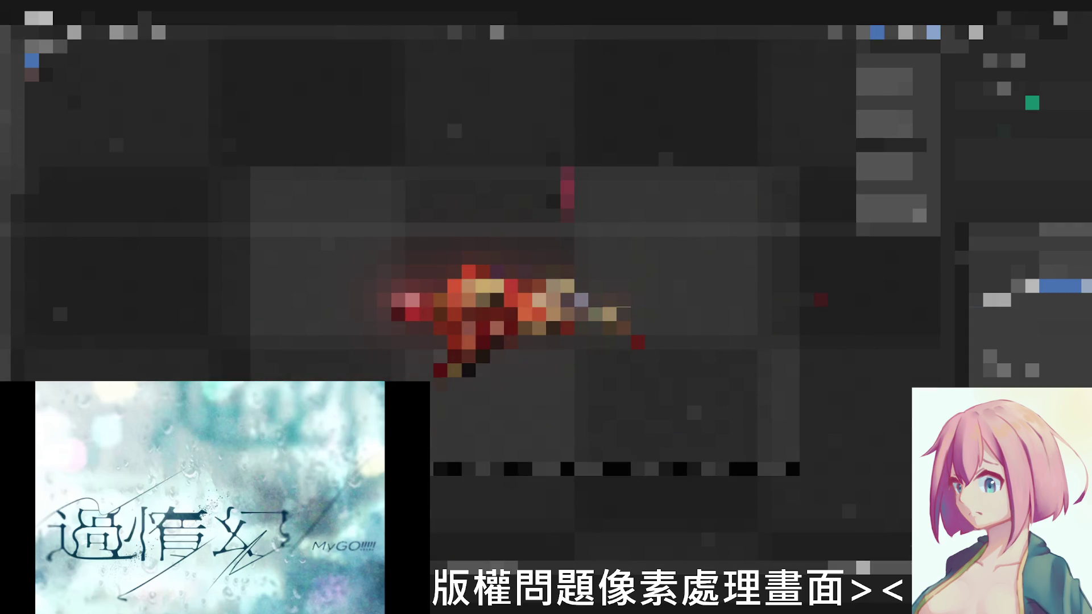
# View the character from the front, then step the view back toward the side
pyautogui.press('KP_1')
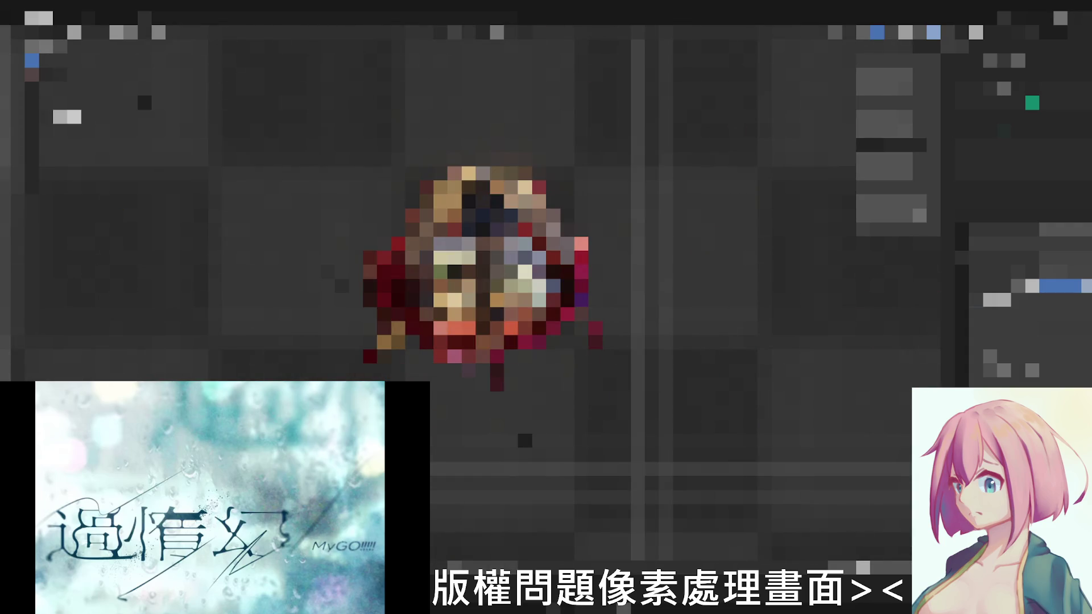
pyautogui.press('KP_8')
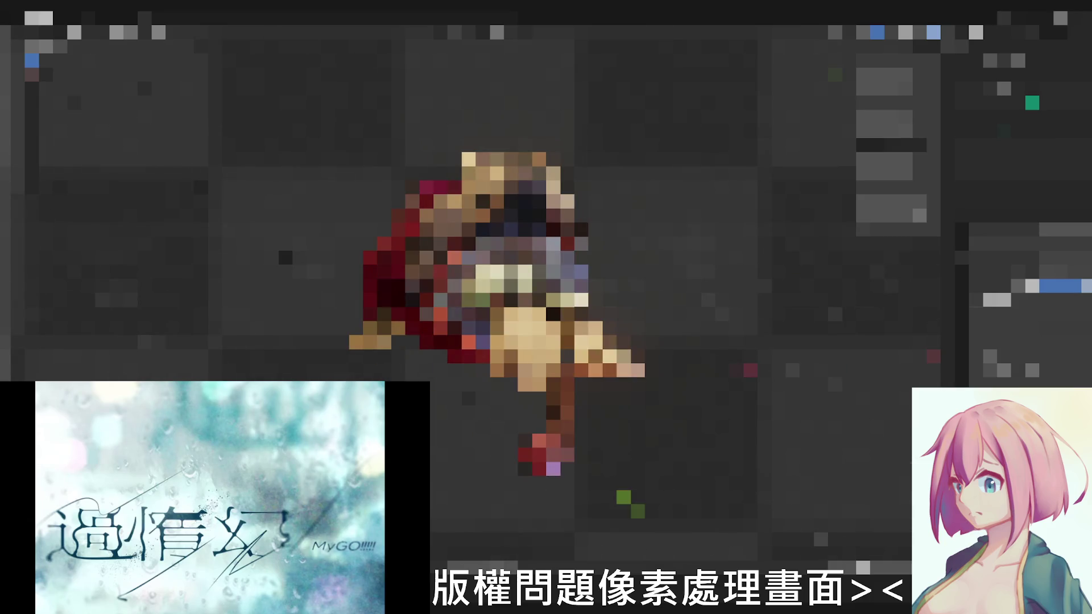
pyautogui.press('KP_8')
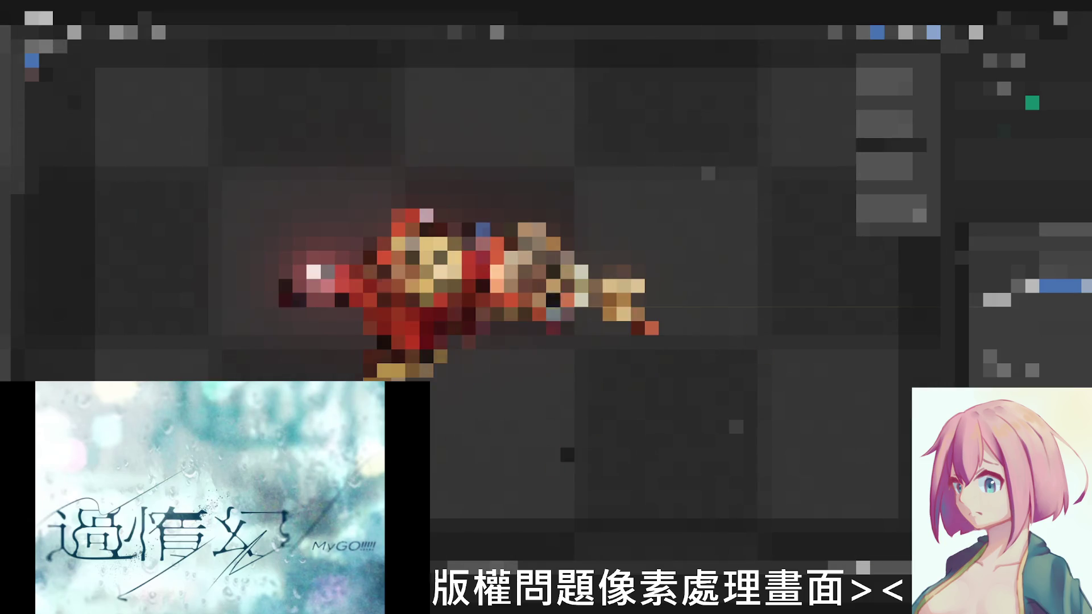
pyautogui.scroll(3, 1030, 324)
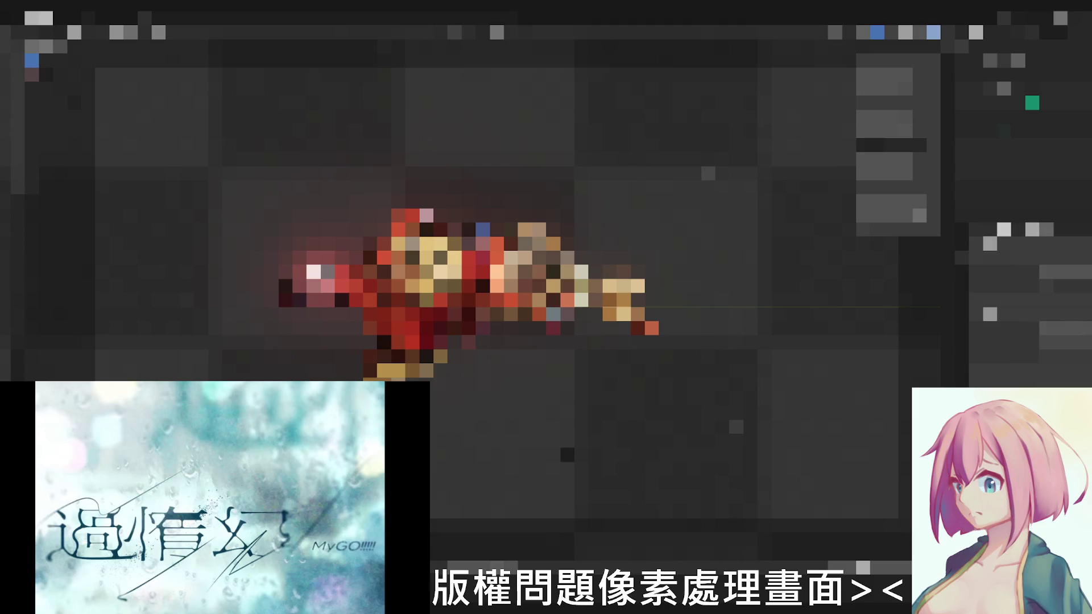
# Switch to grey solid shading, view the model from the side and orbit slightly
pyautogui.click(864, 33)
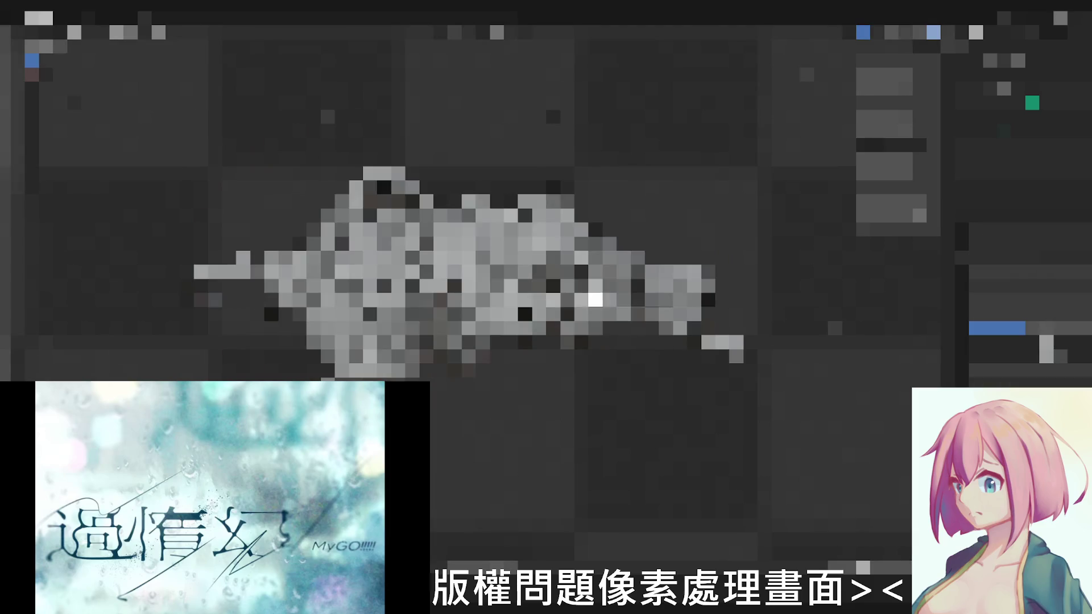
pyautogui.press('KP_3')
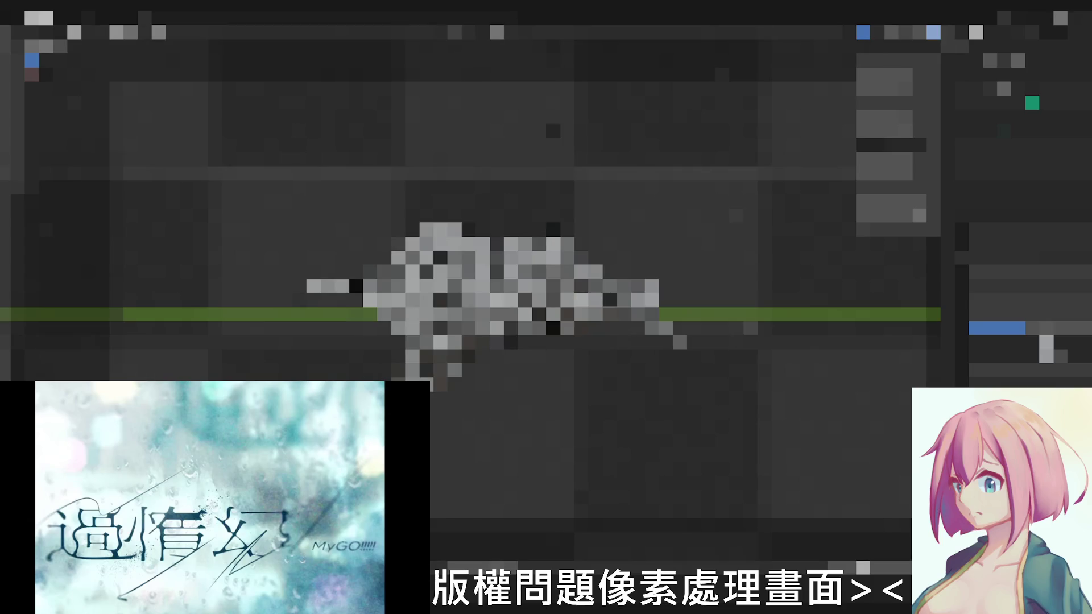
pyautogui.moveTo(546, 341); pyautogui.dragTo(546, 282, button='middle')
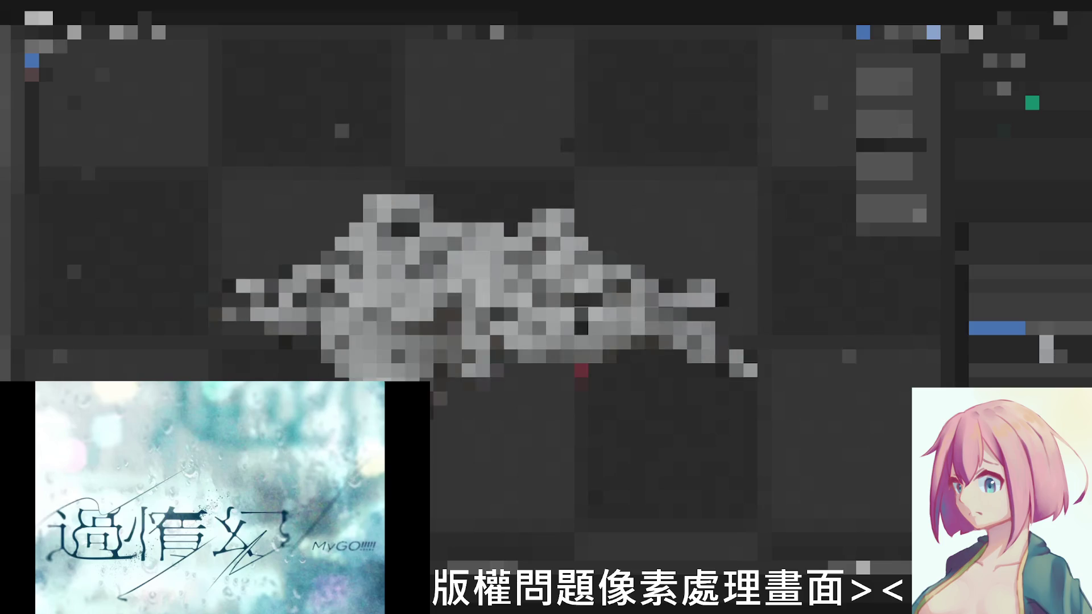
pyautogui.click(888, 32)
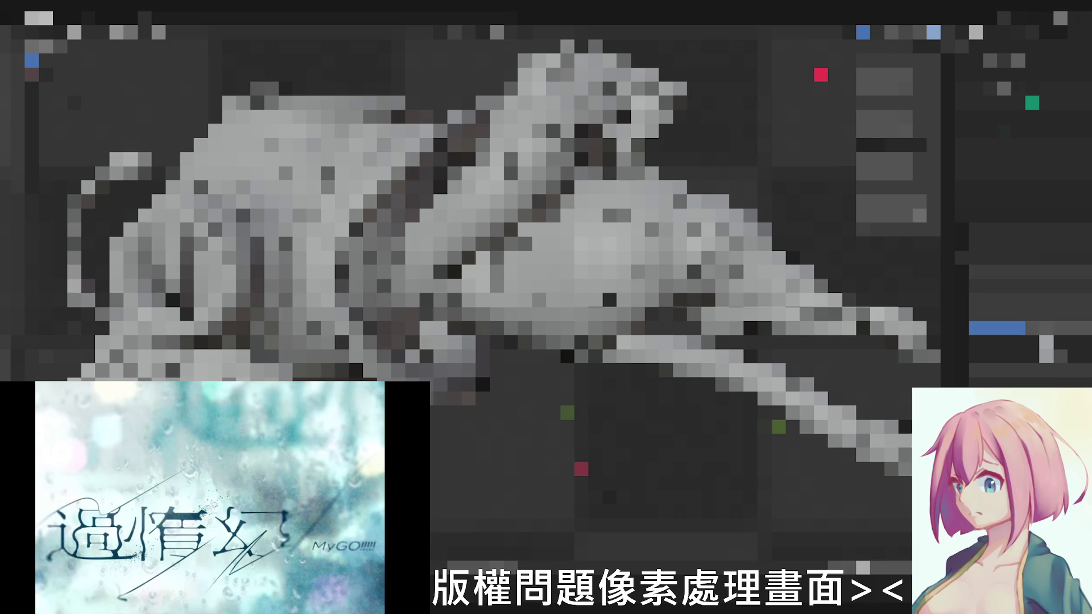
# Orbit the view a little toward the front of the grey character
pyautogui.moveTo(478, 256); pyautogui.dragTo(512, 256, button='middle')
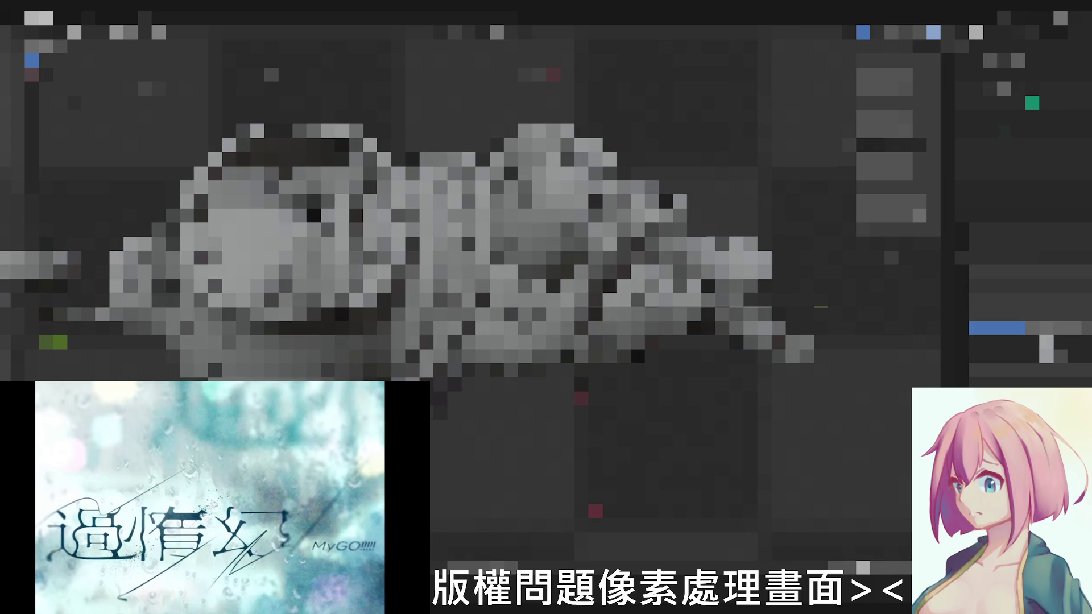
# Select three parts of the character in turn from the Outliner
pyautogui.click(1047, 343)
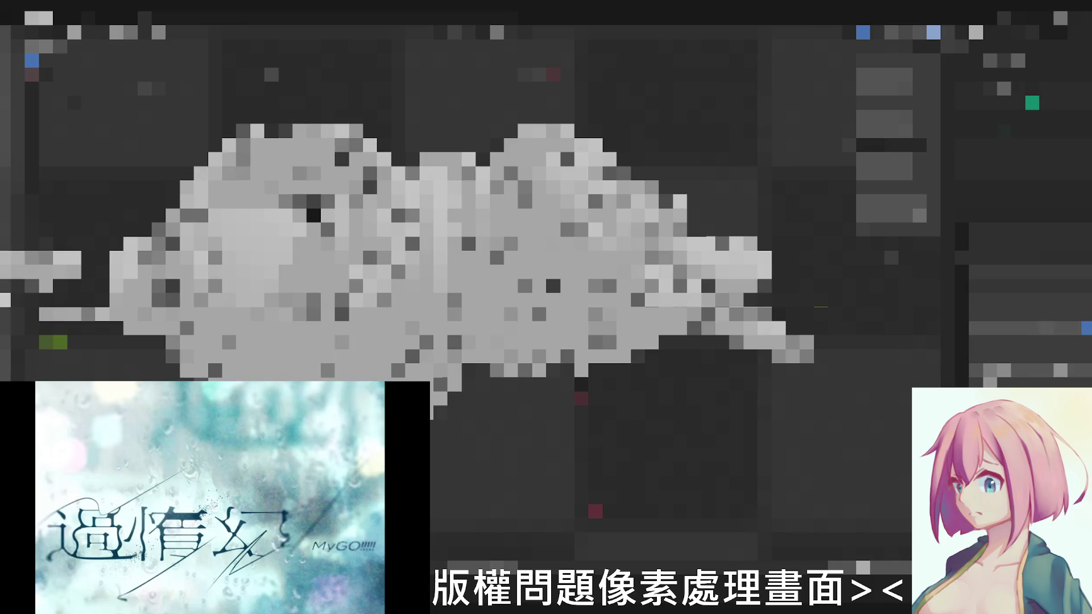
pyautogui.click(1054, 328)
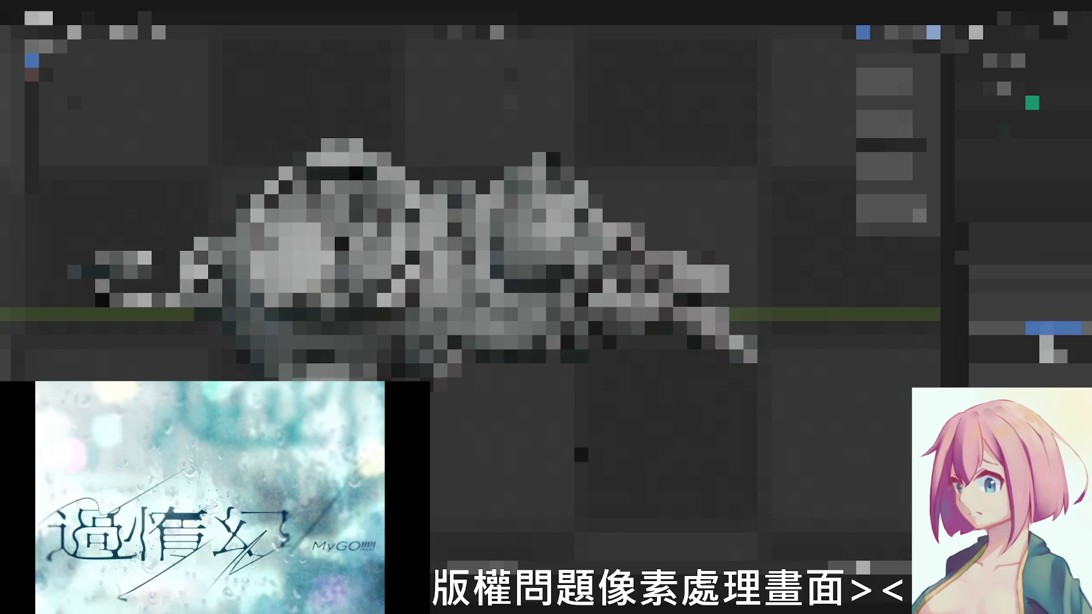
pyautogui.click(1047, 344)
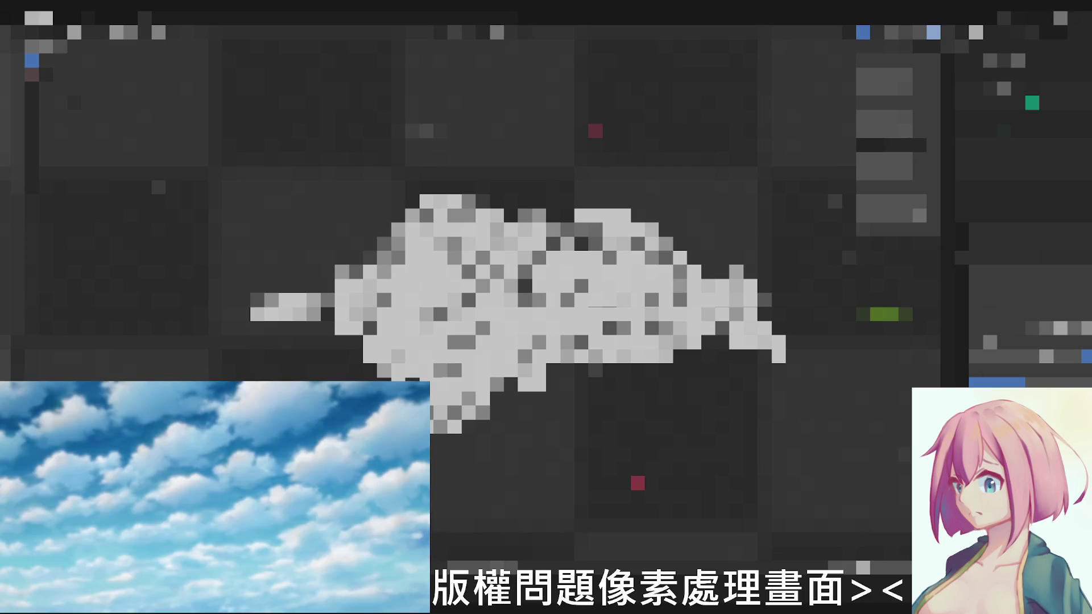
# Select another object, orbit around it, and return the viewport to solid shading
pyautogui.click(1003, 271)
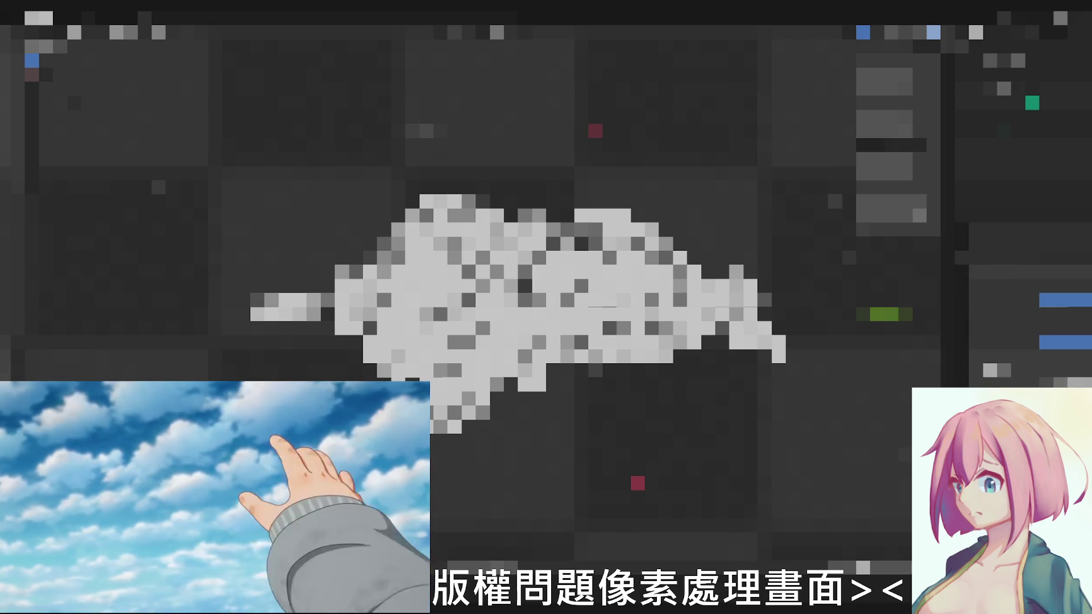
pyautogui.moveTo(547, 308); pyautogui.dragTo(512, 342, button='middle')
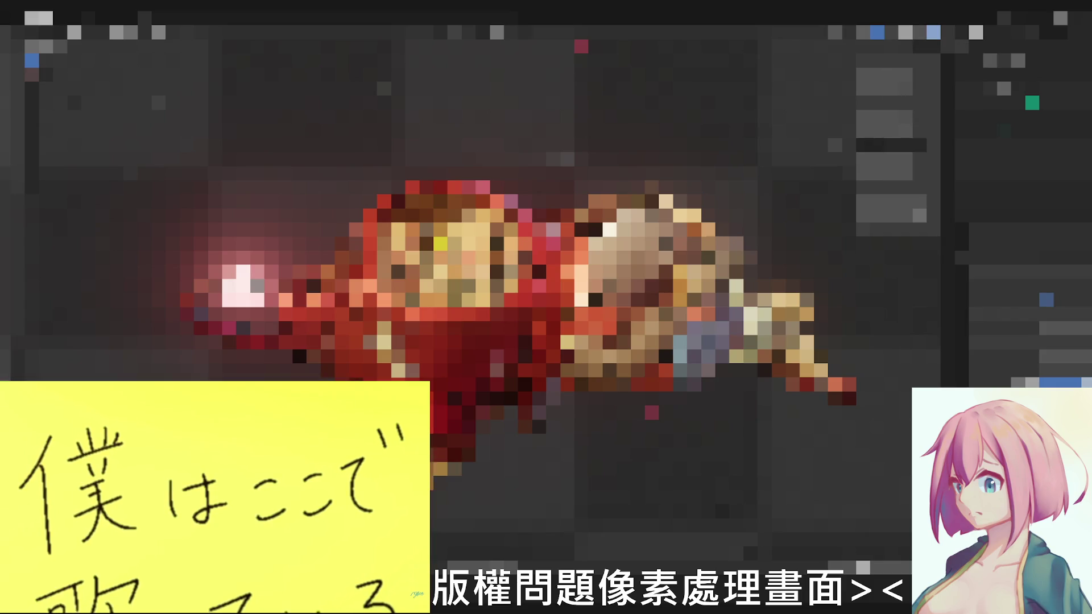
pyautogui.click(863, 32)
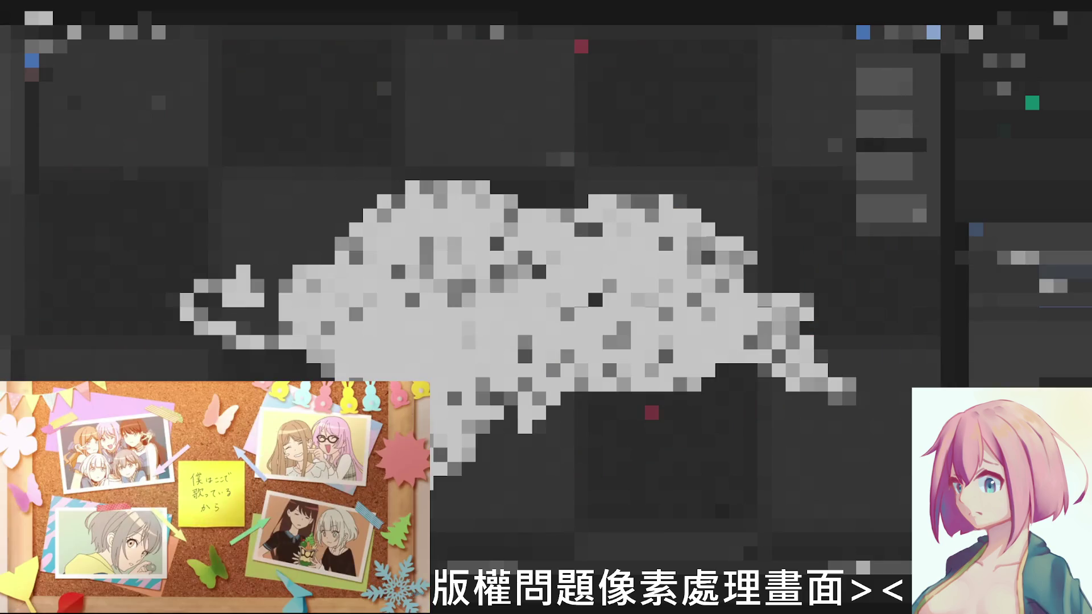
# Show a different section in the Properties editor
pyautogui.click(975, 228)
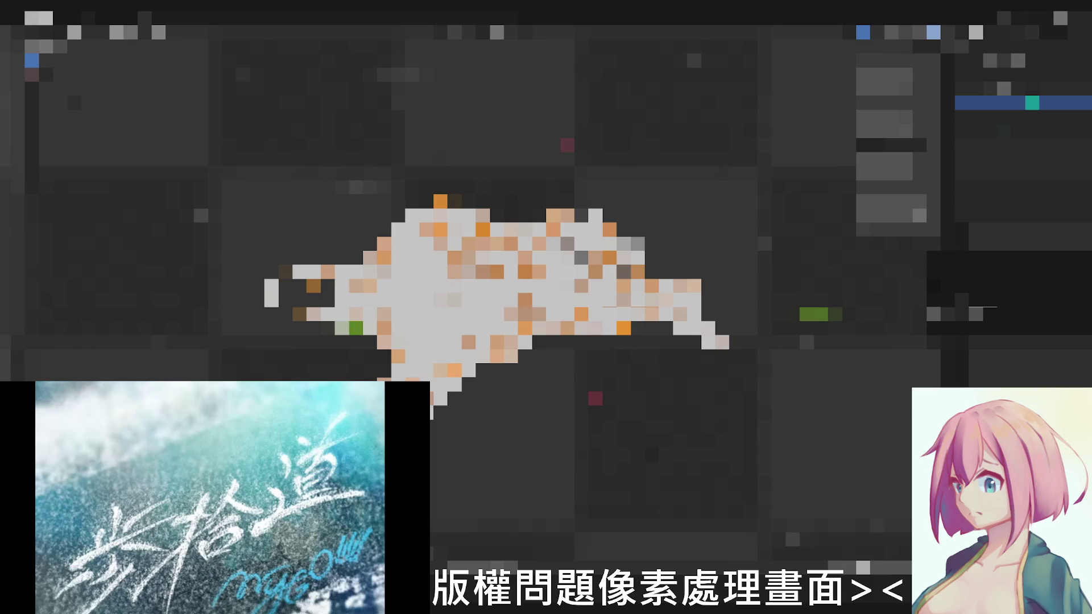
# Dismiss the open popup and select a different object in the Outliner
pyautogui.click(981, 307)
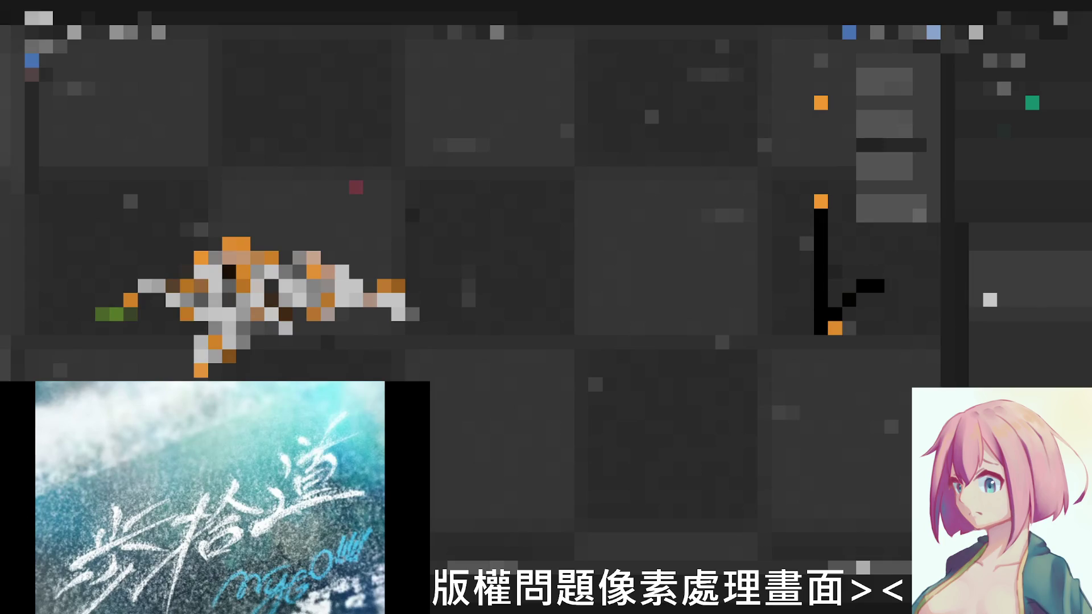
pyautogui.click(990, 299)
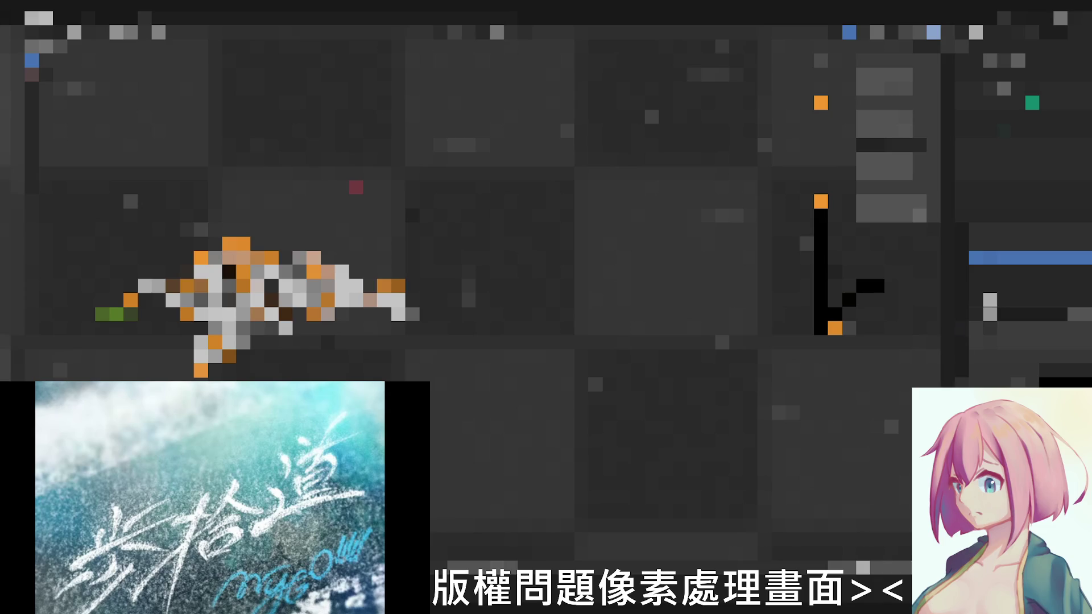
pyautogui.click(990, 300)
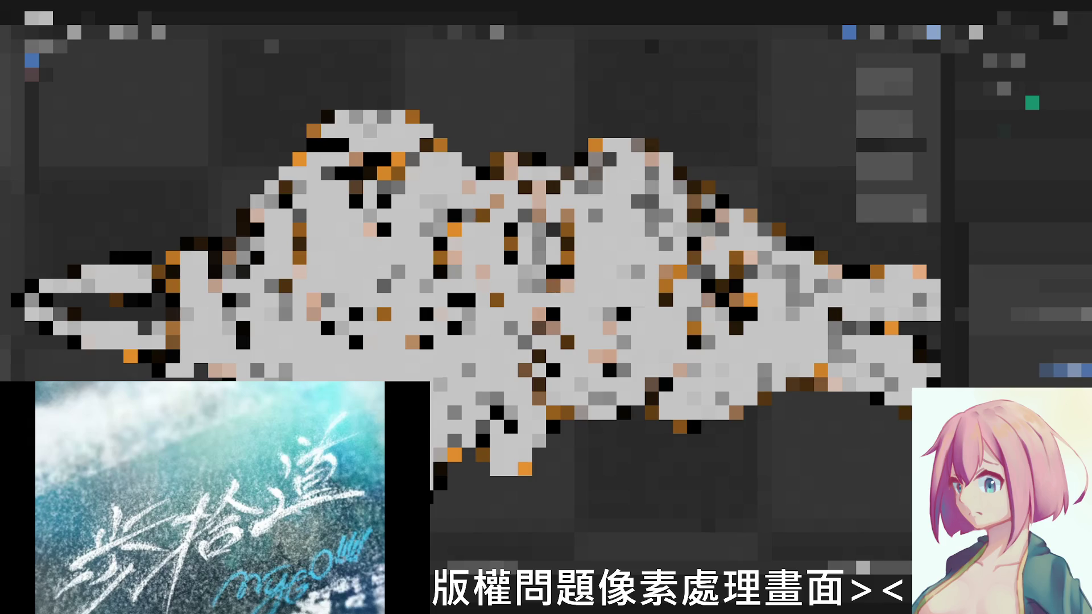
# Leave Edit Mode to work with the whole model, then re-enter it
pyautogui.press('Tab')
pyautogui.press('Tab')
pyautogui.press('Tab')
pyautogui.press('Tab')
pyautogui.scroll(-1, 393, 307)
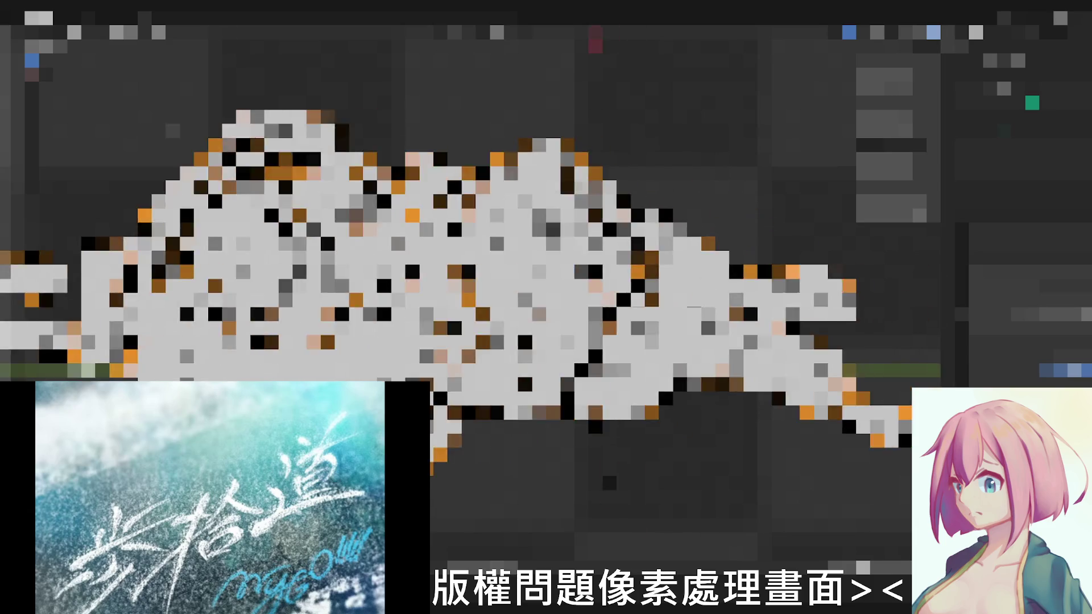
pyautogui.scroll(-3, 392, 308)
pyautogui.scroll(-2, 393, 308)
pyautogui.scroll(2, 392, 307)
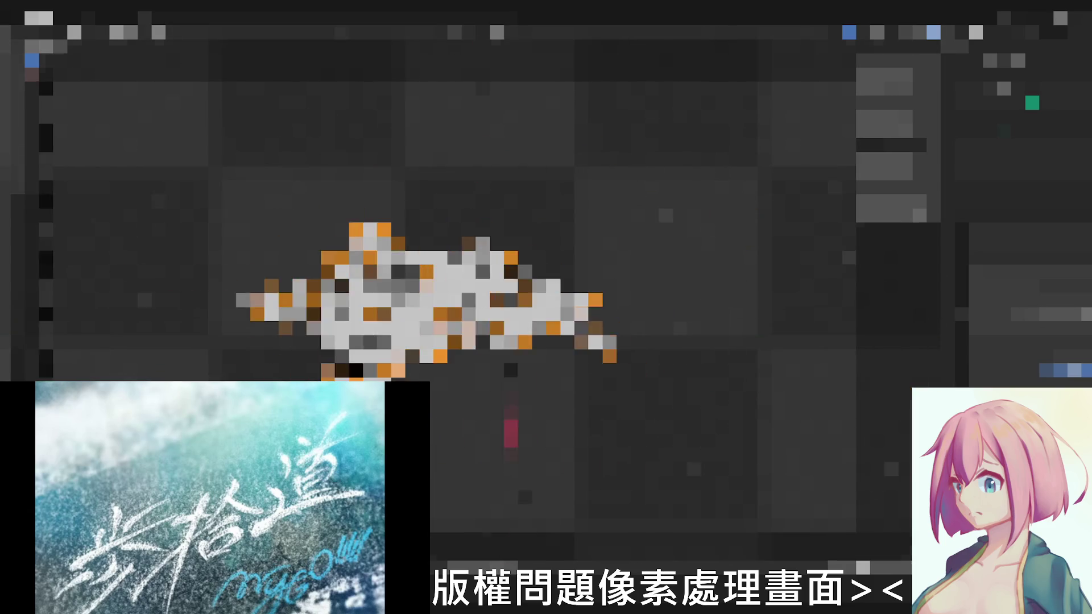
pyautogui.scroll(3, 392, 308)
pyautogui.scroll(1, 393, 307)
pyautogui.scroll(2, 392, 308)
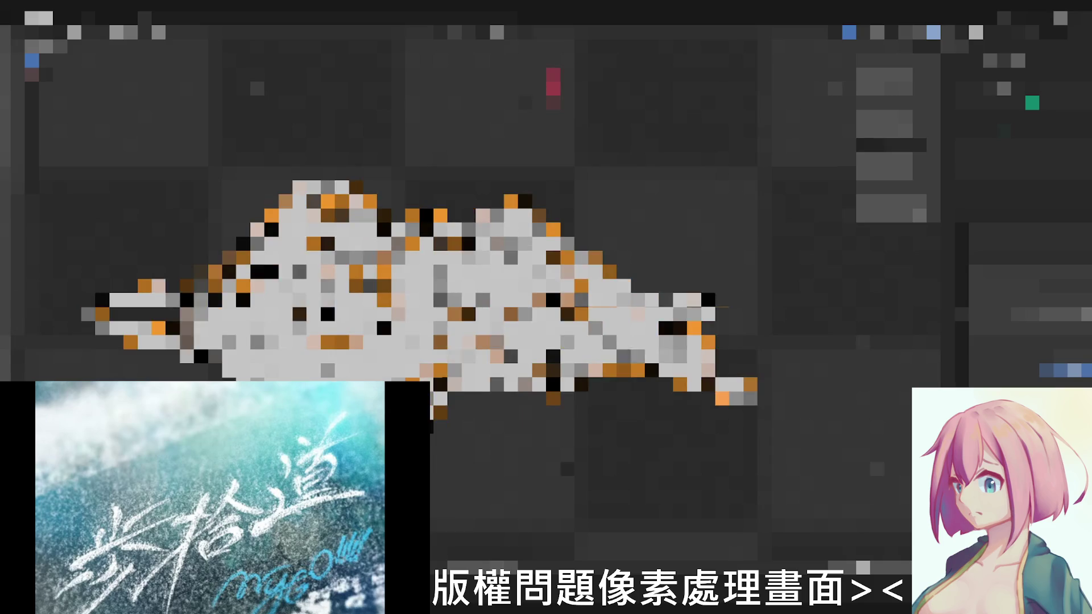
pyautogui.press('Tab')
pyautogui.press('Tab')
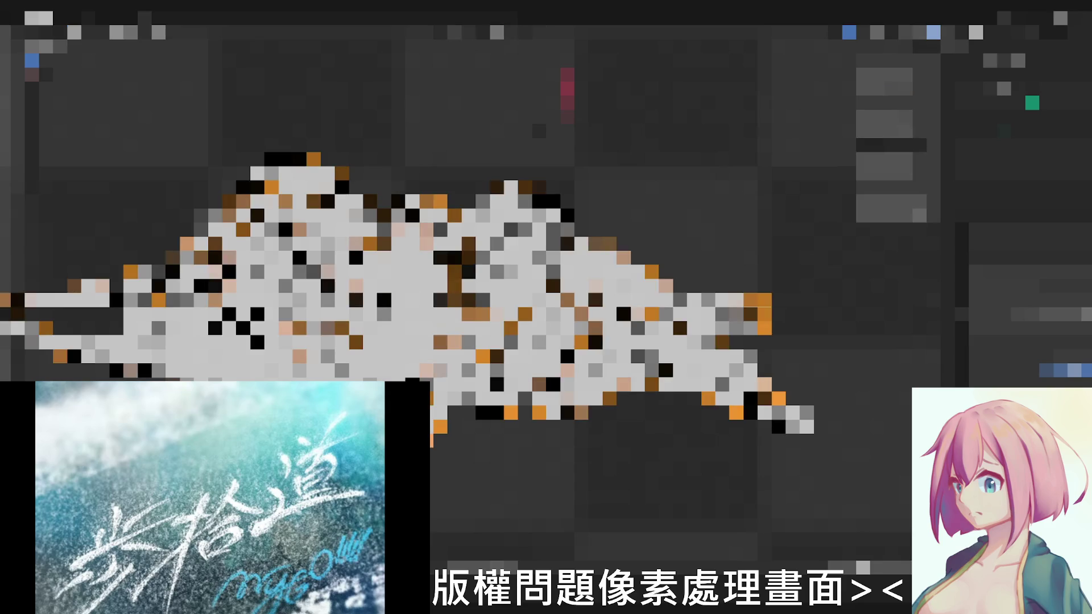
pyautogui.press('Tab')
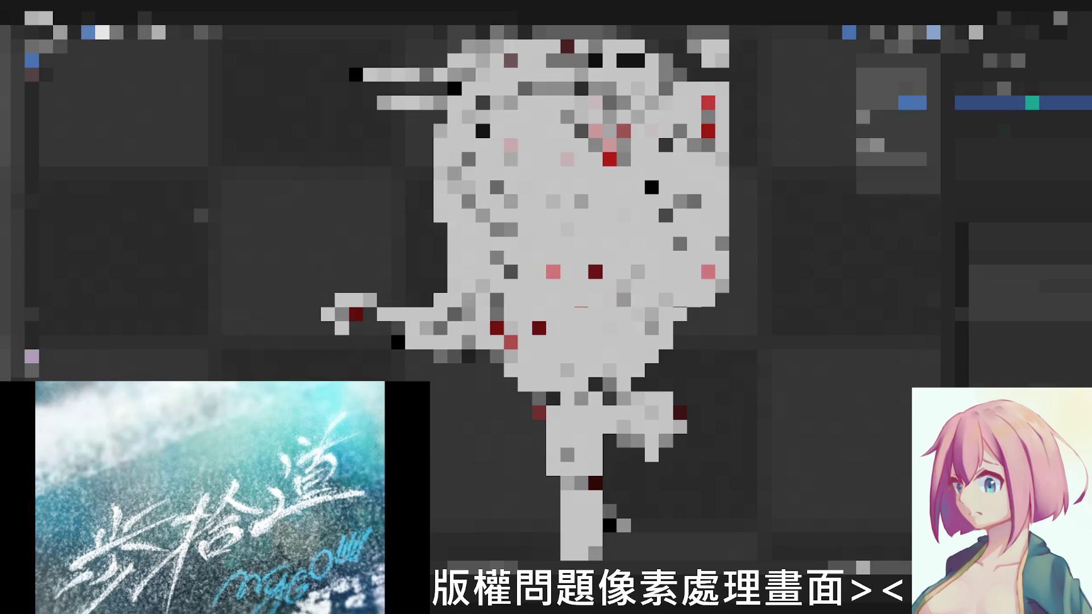
pyautogui.press('a')
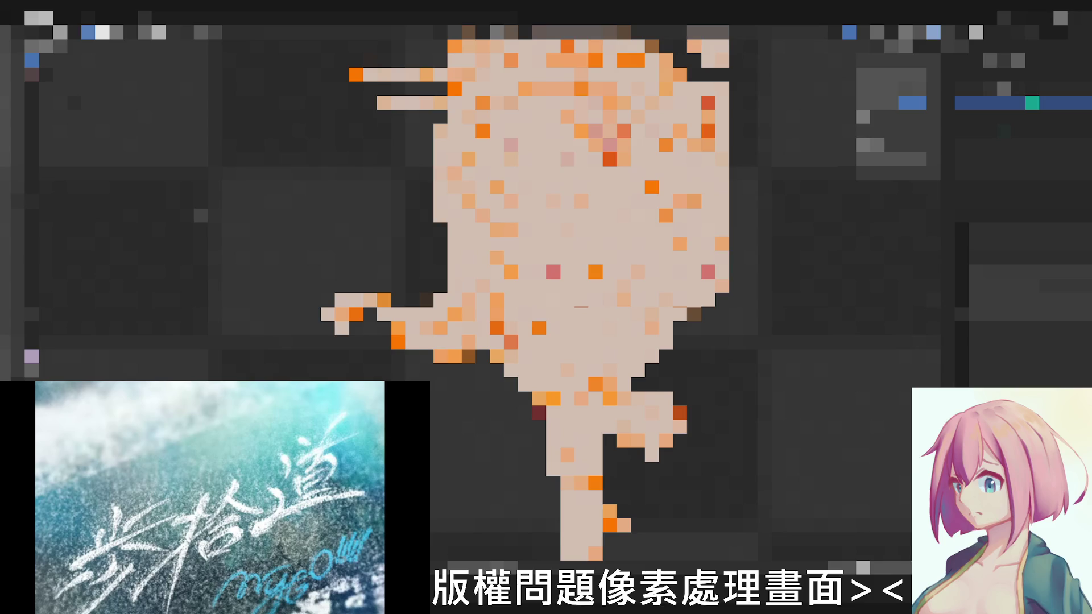
pyautogui.press('x')
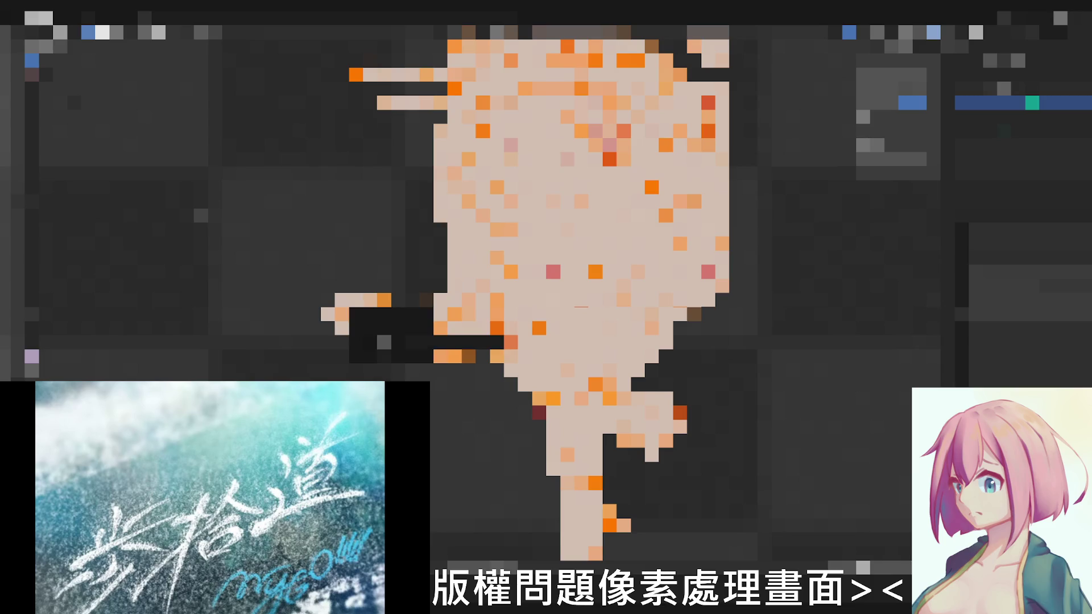
pyautogui.press('Escape')
pyautogui.hotkey('alt', 'a')
pyautogui.press('a')
pyautogui.press('Tab')
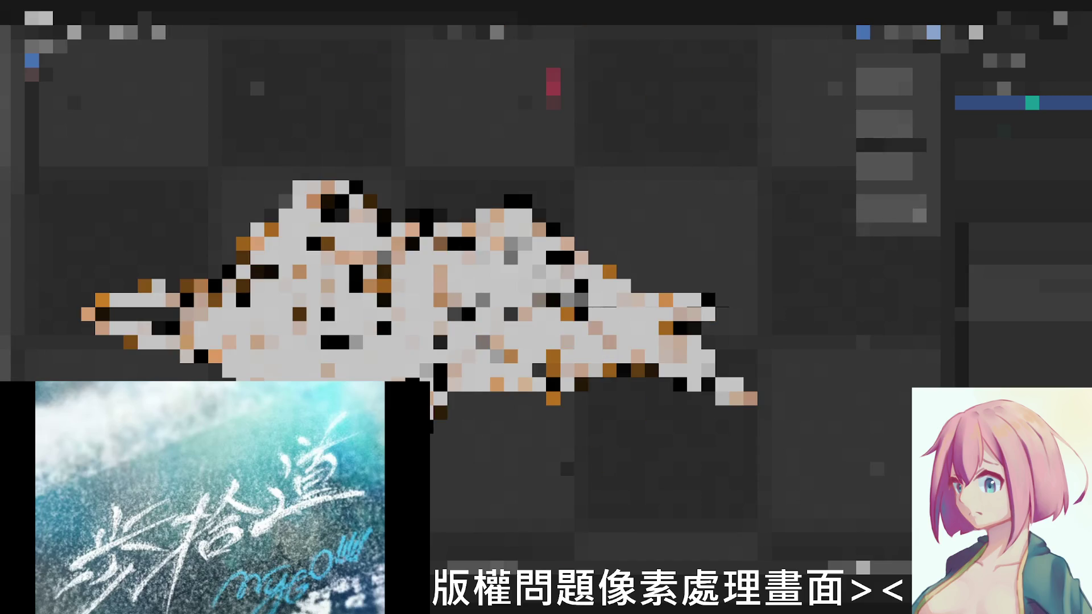
pyautogui.hotkey('ctrl', 'z')
# Enter Edit Mode from the mode dropdown and pick a side view from the view pie menu
pyautogui.moveTo(546, 308); pyautogui.dragTo(546, 341, button='middle')
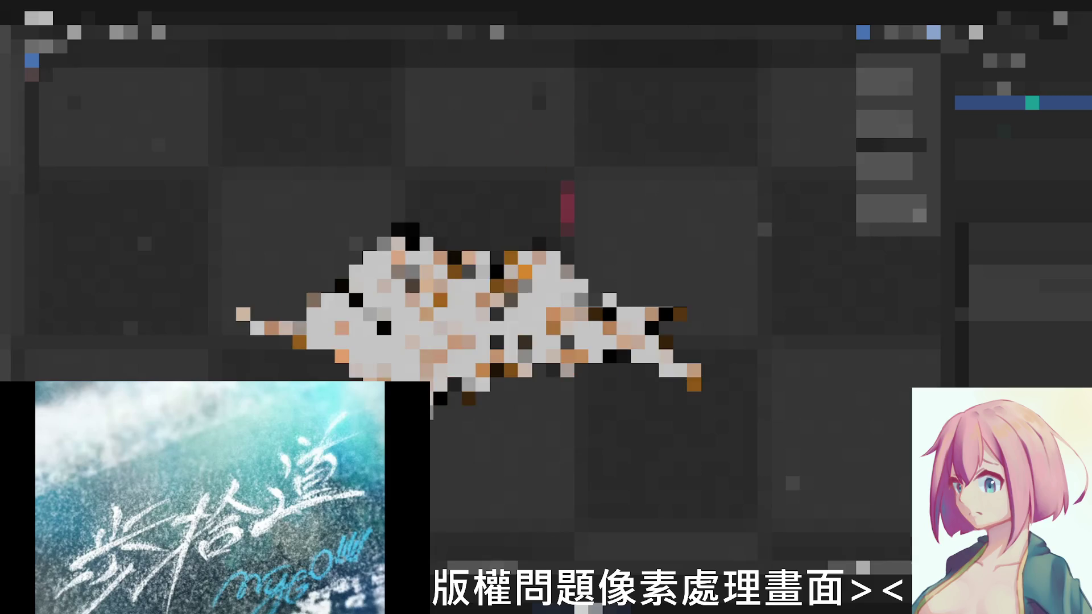
pyautogui.click(46, 19)
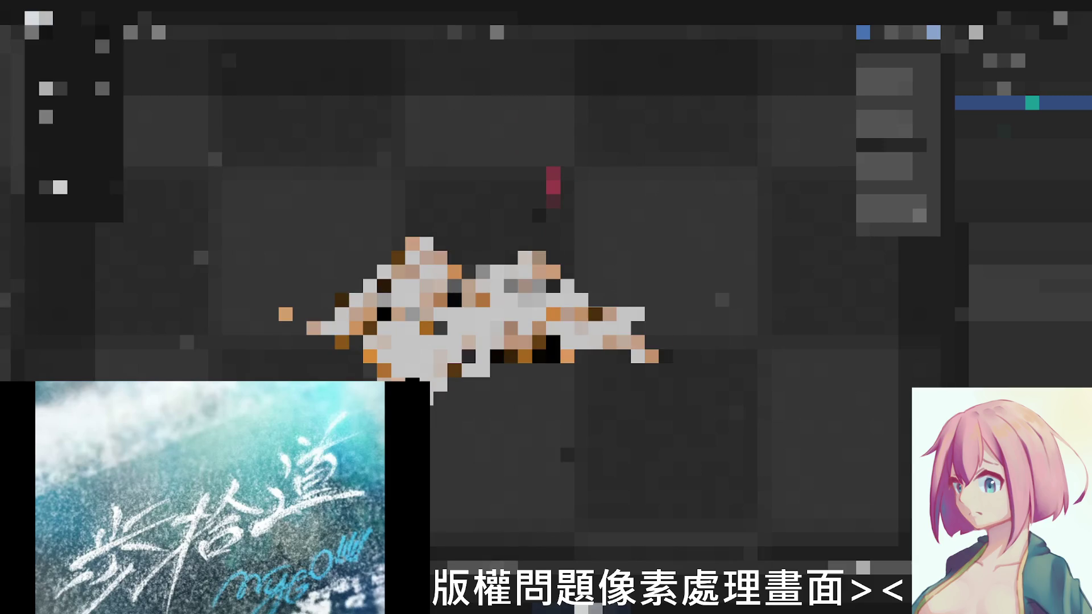
pyautogui.click(60, 187)
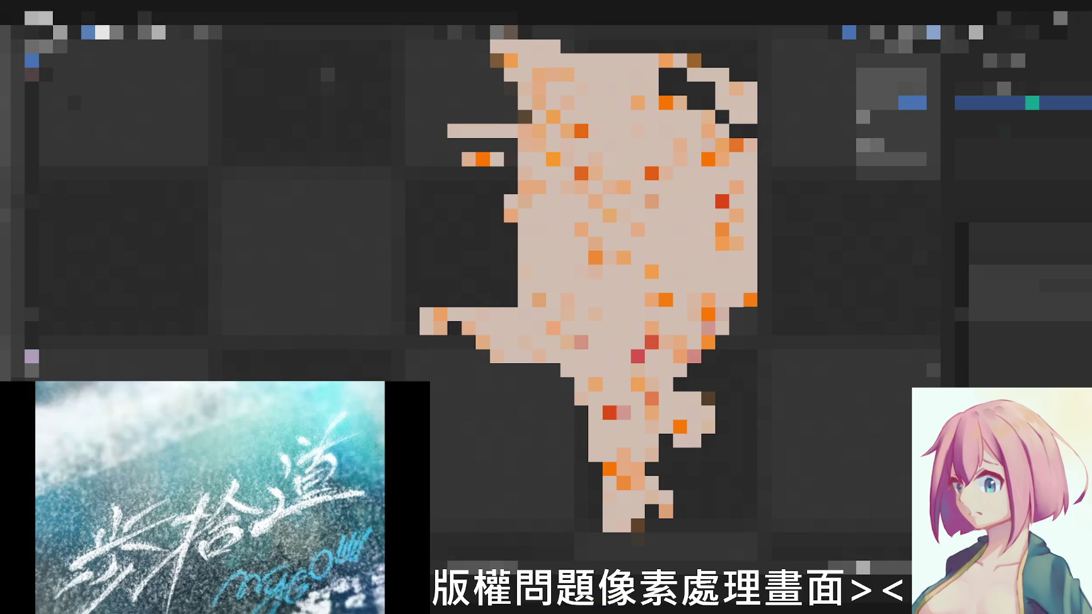
pyautogui.hotkey('shift', 'a')
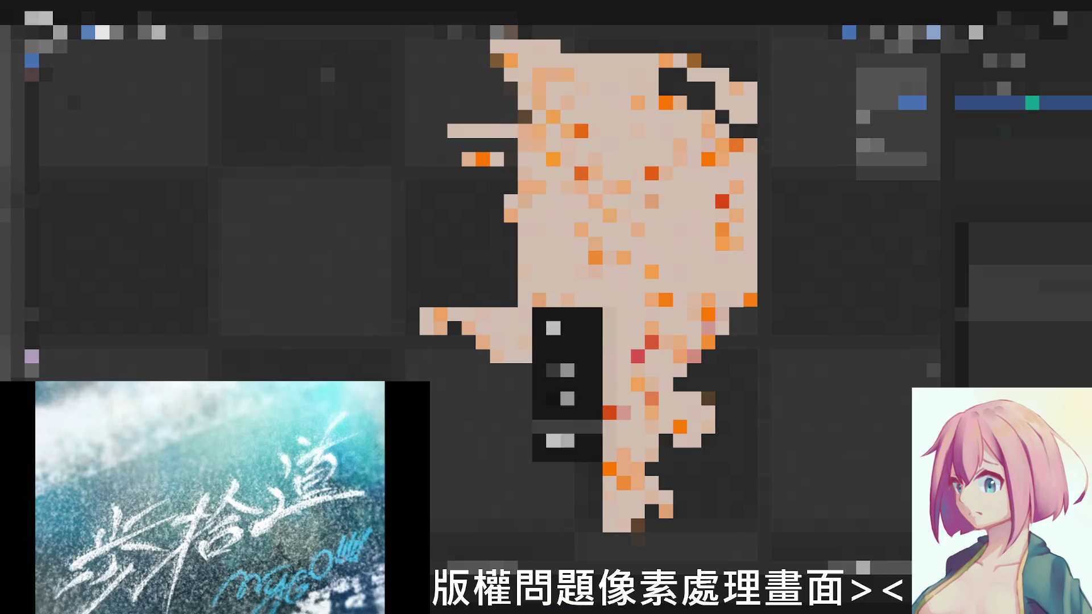
pyautogui.click(561, 442)
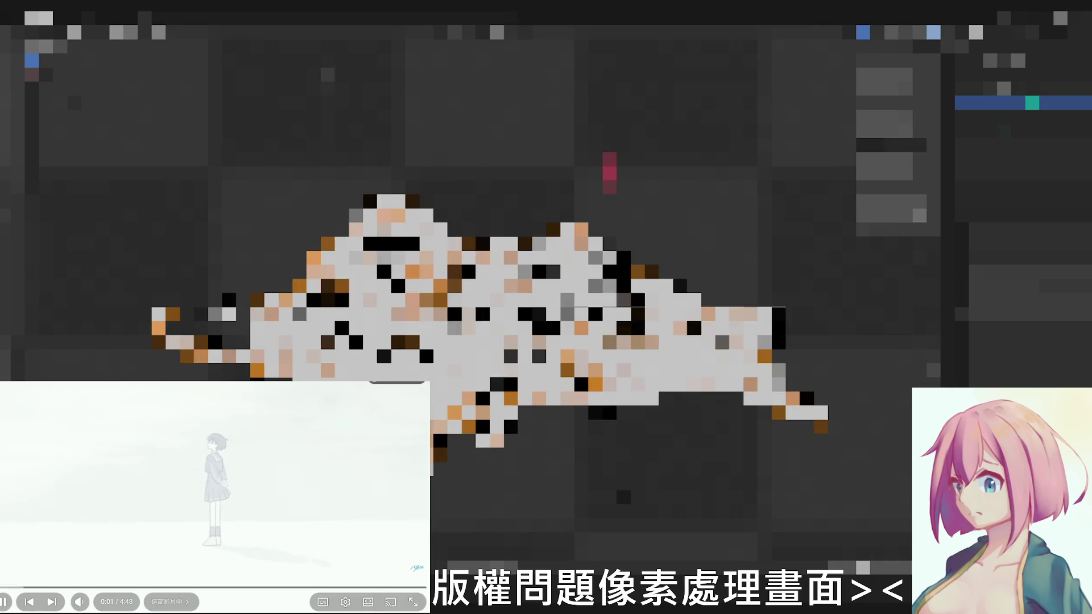
pyautogui.scroll(-2, 469, 299)
pyautogui.scroll(-2, 469, 299)
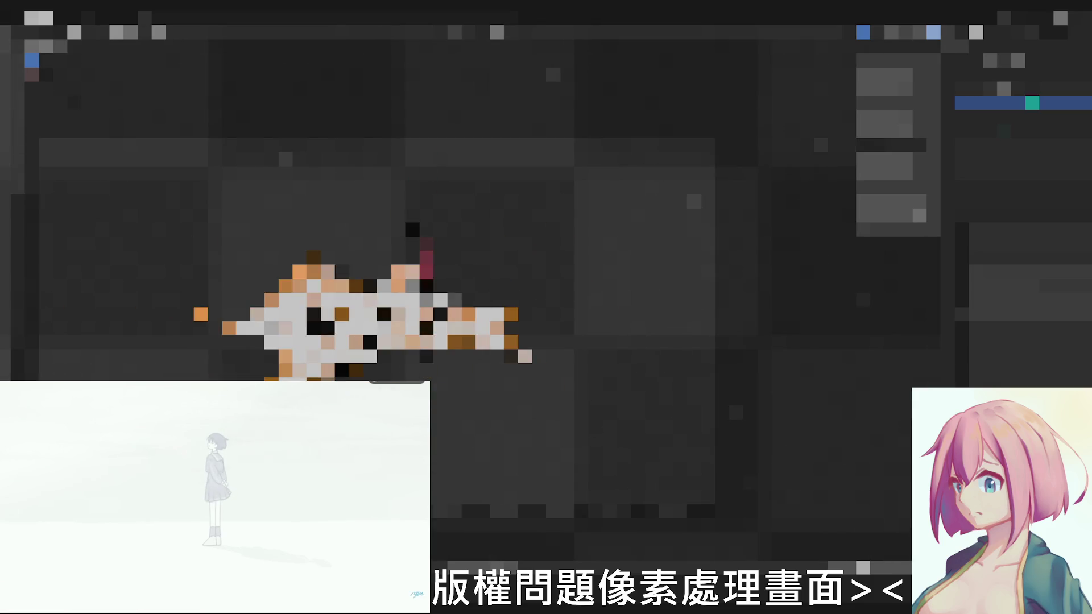
pyautogui.scroll(-2, 469, 299)
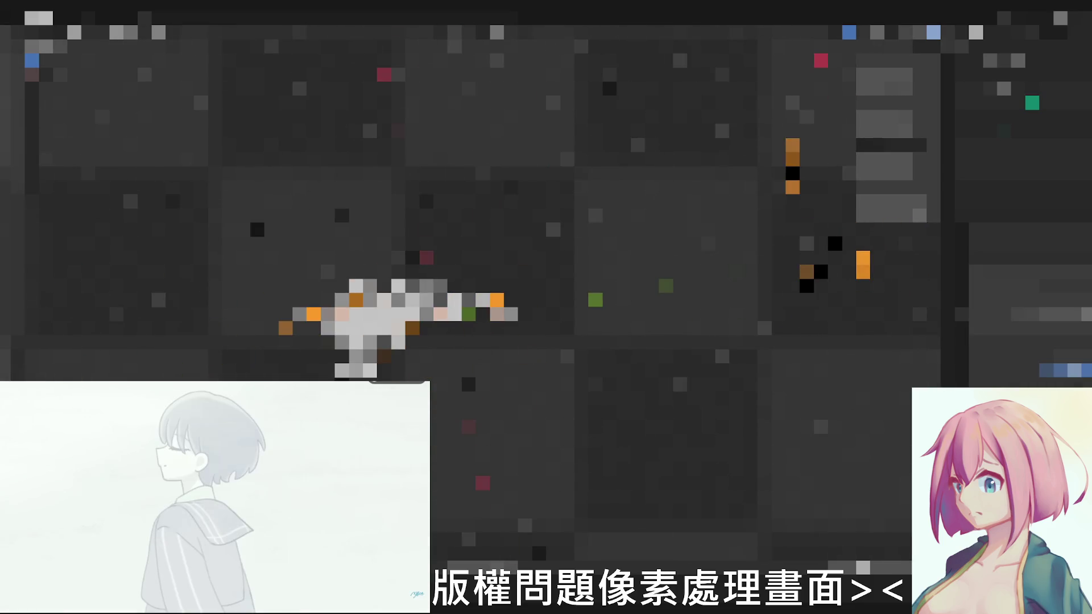
pyautogui.scroll(2, 546, 342)
pyautogui.scroll(2, 546, 342)
pyautogui.scroll(2, 546, 342)
pyautogui.scroll(2, 546, 341)
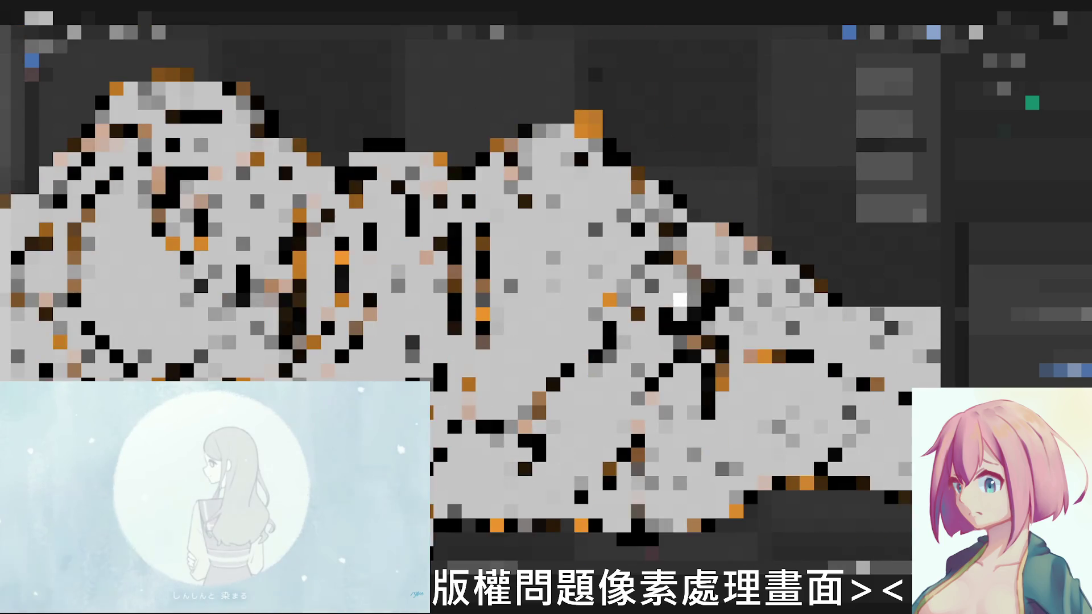
pyautogui.click(879, 32)
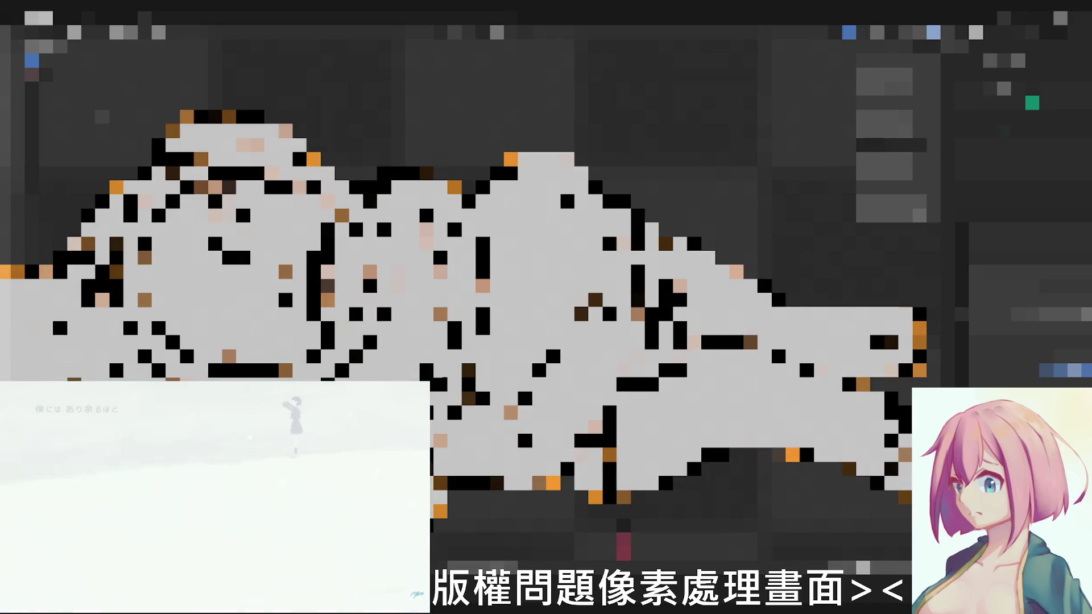
pyautogui.click(892, 33)
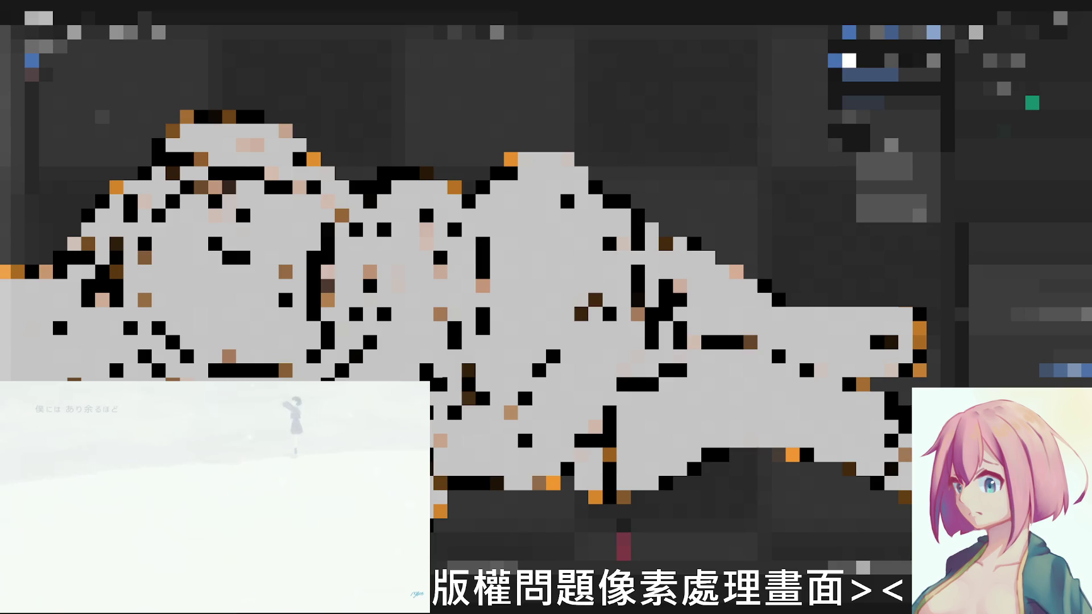
pyautogui.click(935, 33)
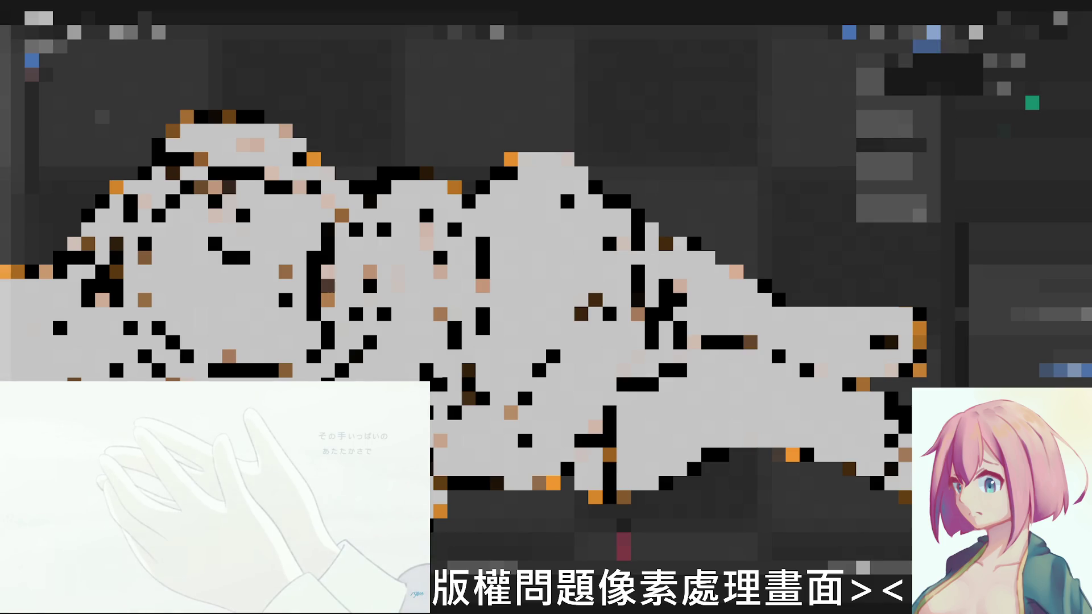
pyautogui.scroll(-2, 460, 281)
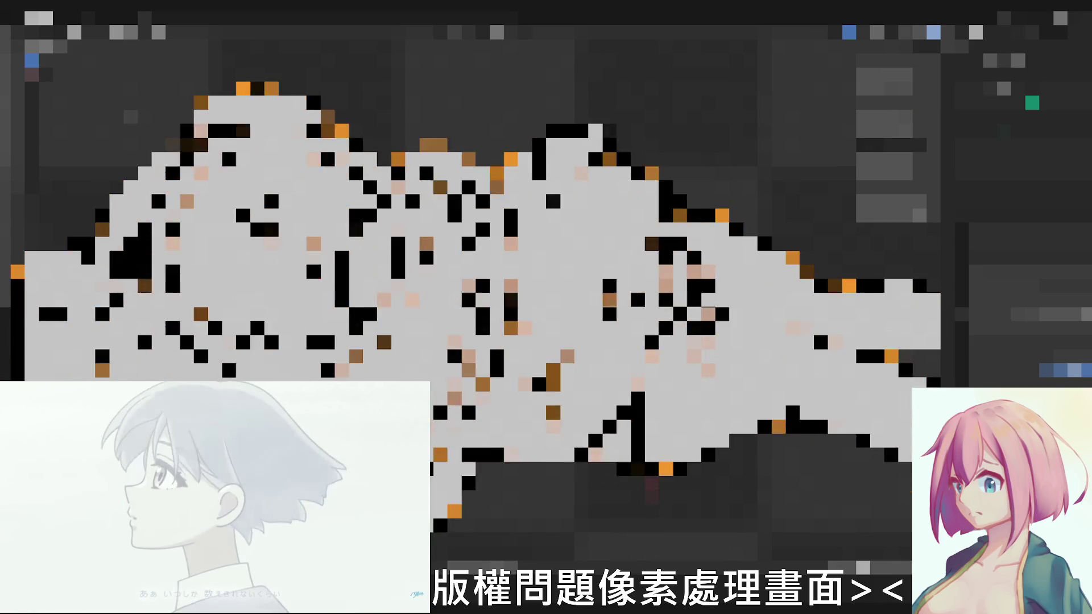
pyautogui.scroll(-2, 461, 281)
pyautogui.scroll(-2, 461, 283)
pyautogui.scroll(2, 462, 282)
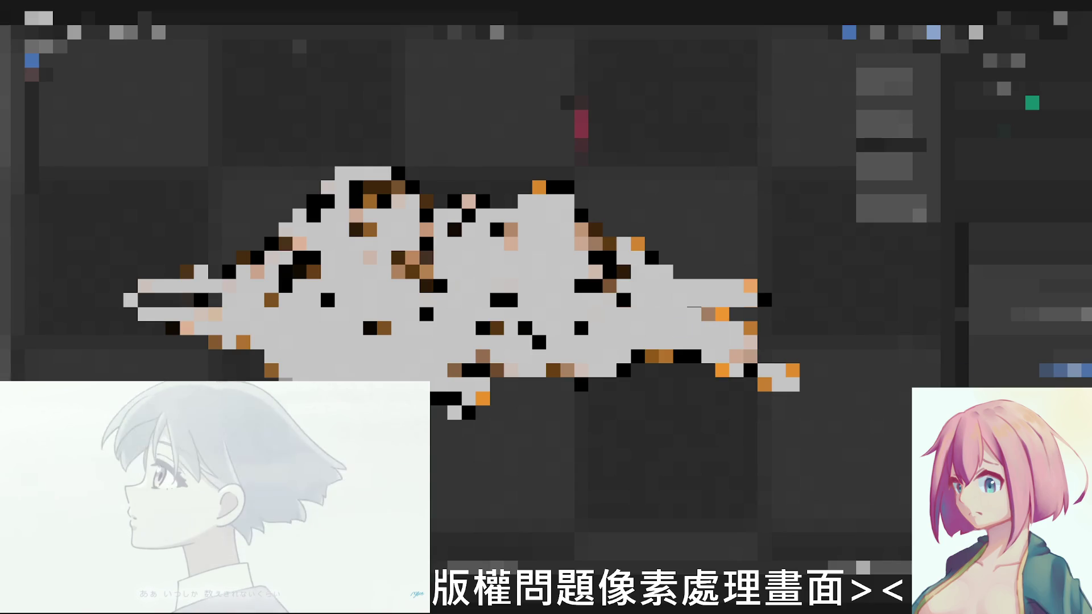
pyautogui.scroll(2, 462, 282)
pyautogui.scroll(2, 461, 281)
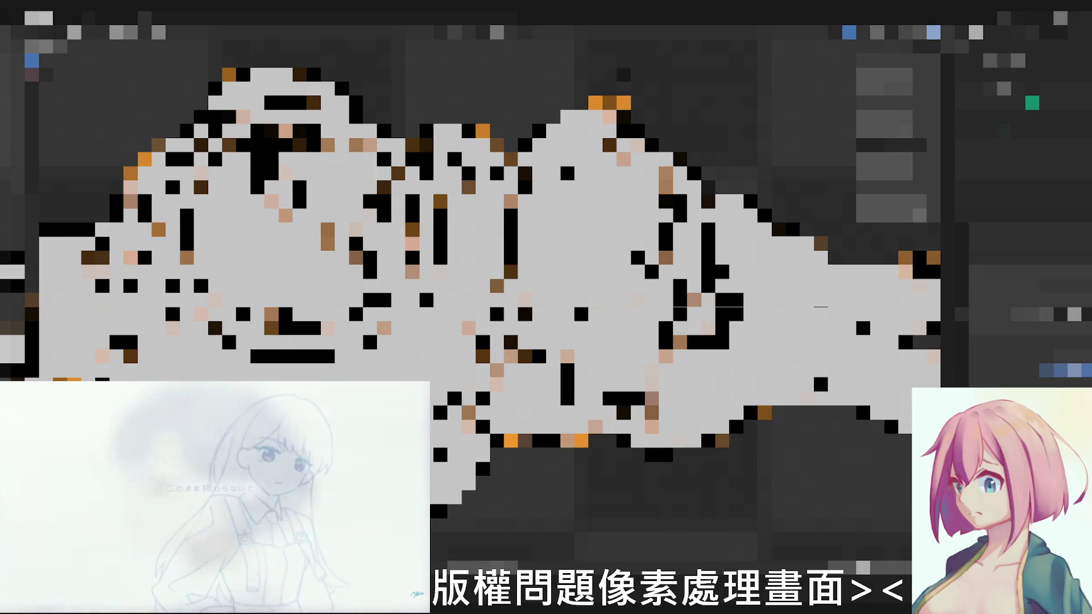
# Turn off the Wireframe overlay so the mesh shows in plain solid grey shading
pyautogui.click(1073, 314)
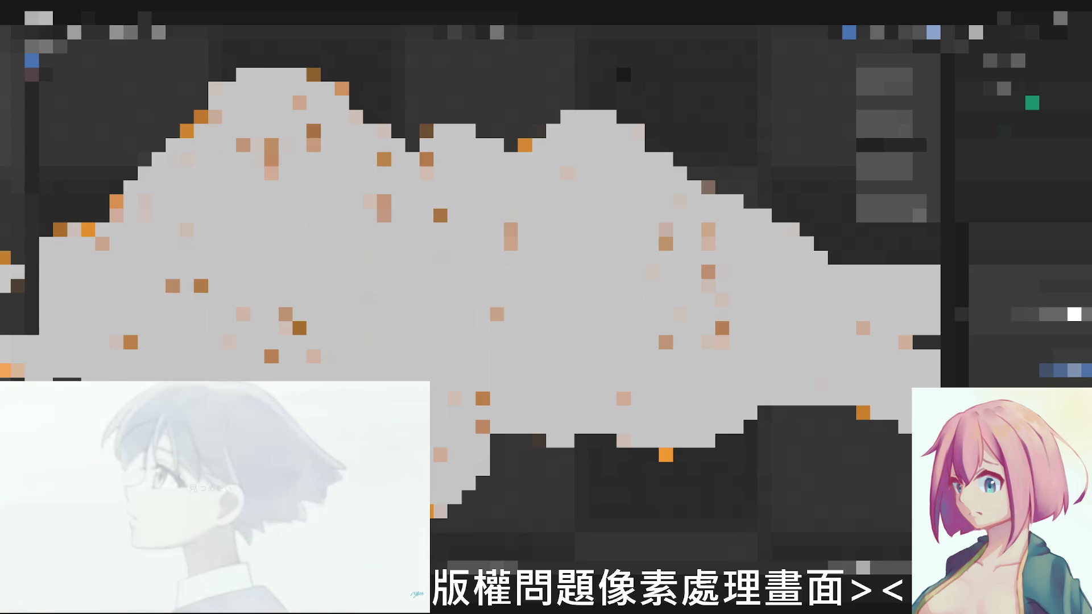
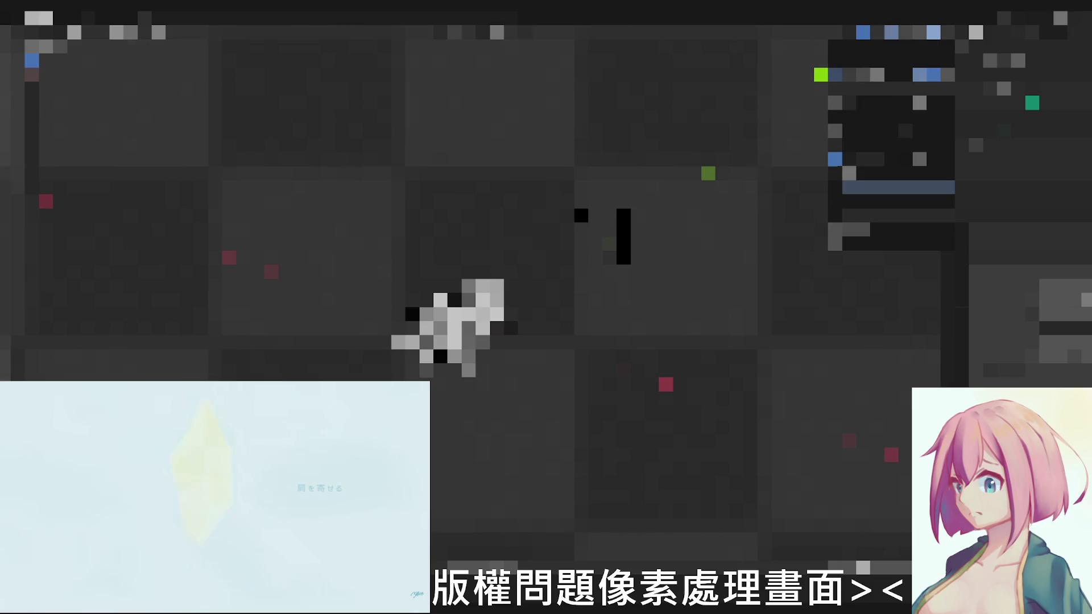
# Dismiss the popup and select the whole reclining character model
pyautogui.press('Escape')
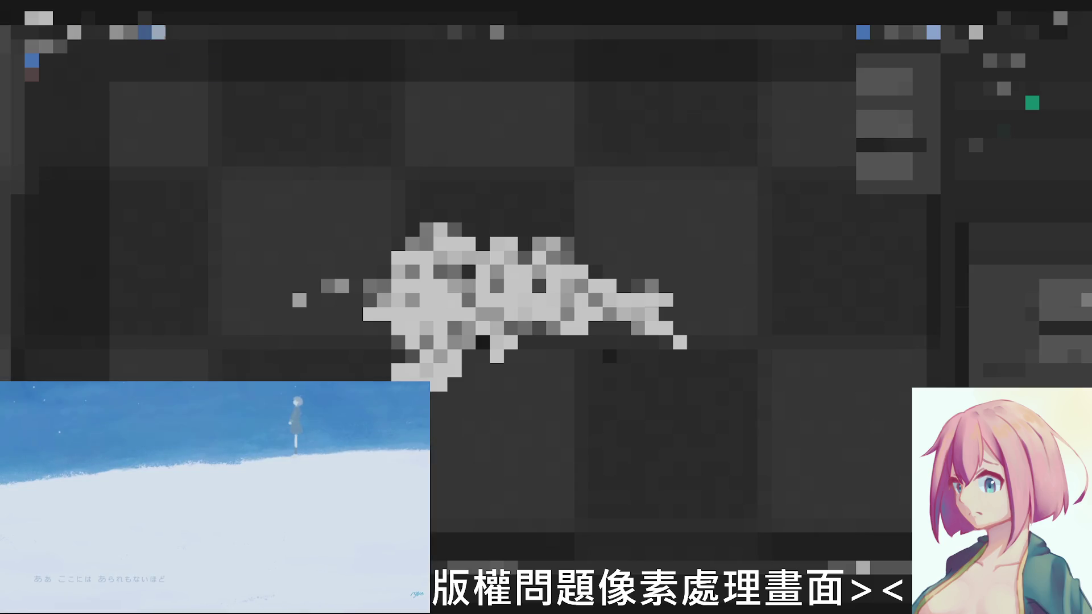
pyautogui.press('a')
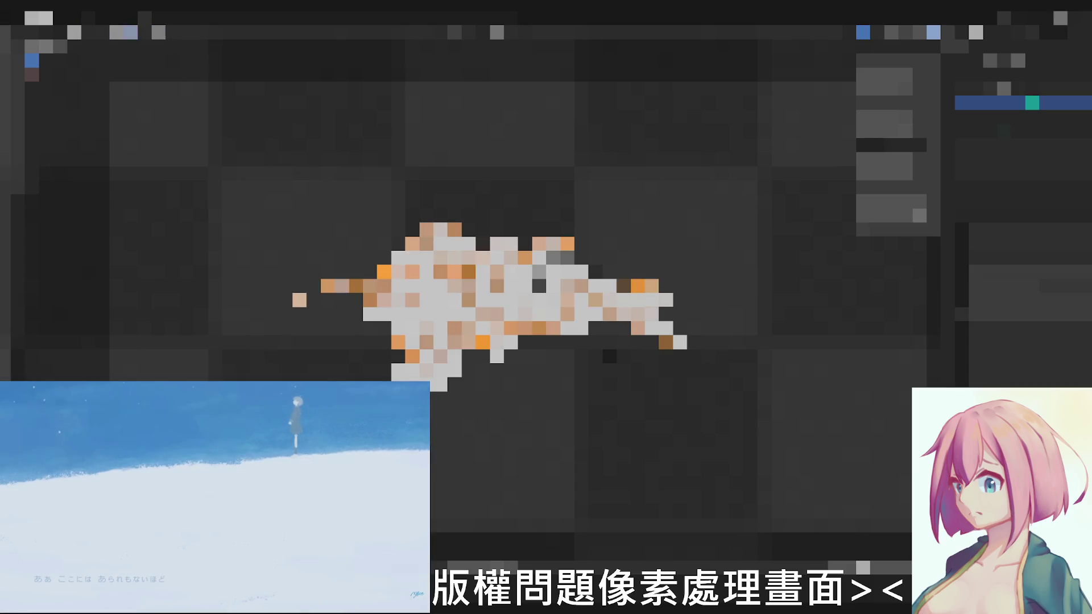
# Browse the header menus over the selected model without choosing a command
pyautogui.click(145, 31)
pyautogui.click(316, 188)
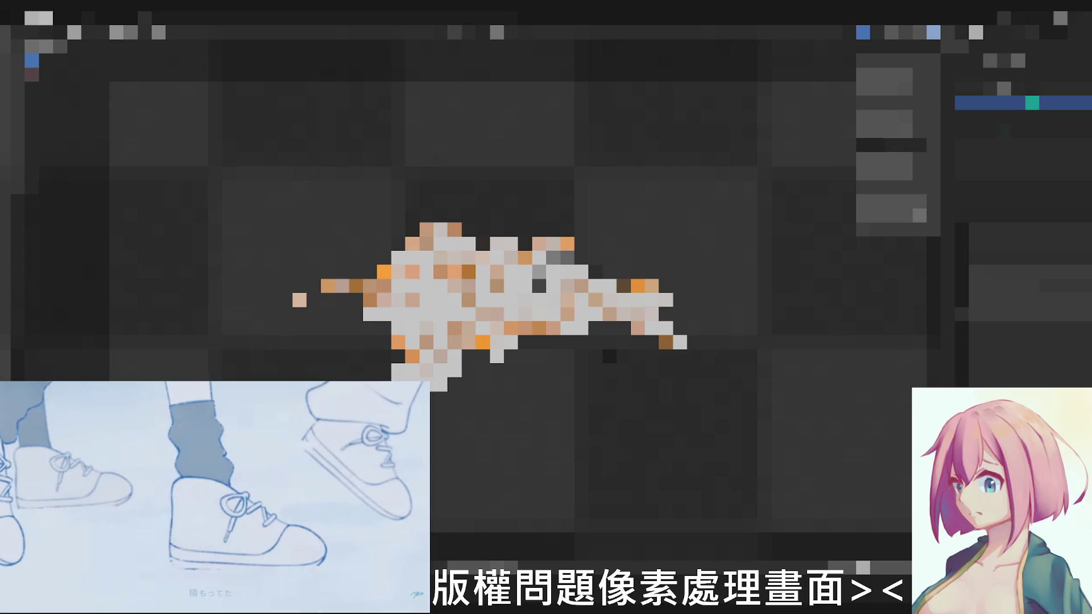
pyautogui.click(95, 32)
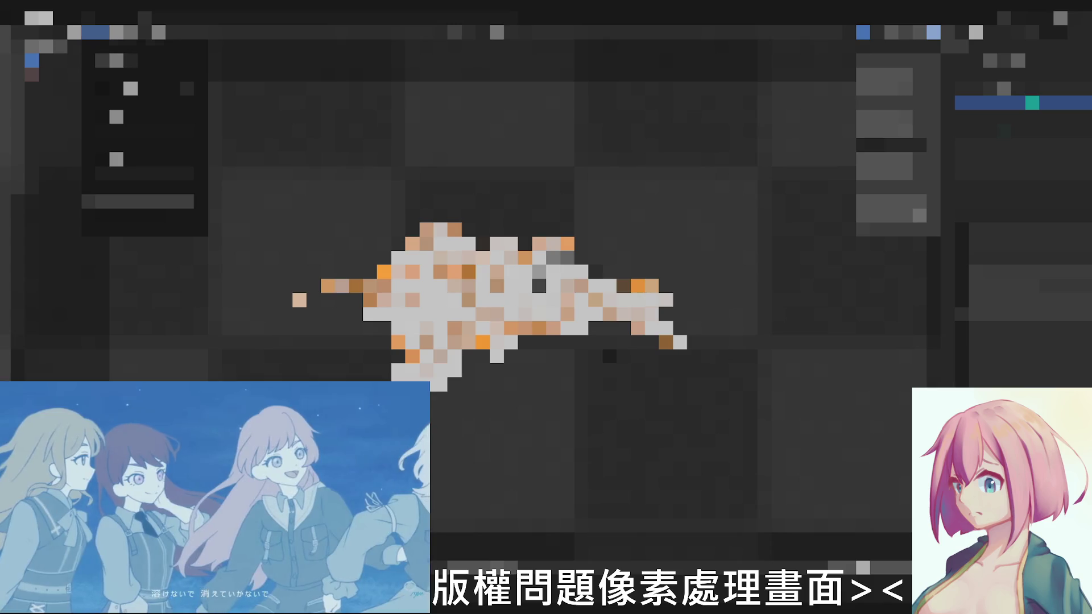
pyautogui.press('Escape')
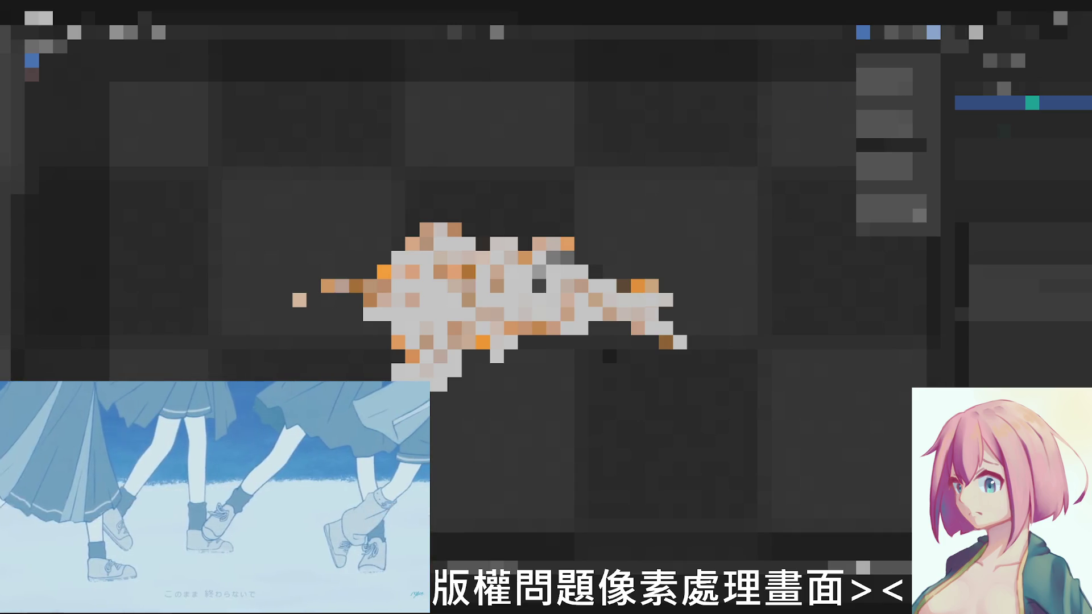
# Deselect the model, switch to a more distant view and check the overlays dropdown
pyautogui.hotkey('alt', 'a')
pyautogui.press('F12')
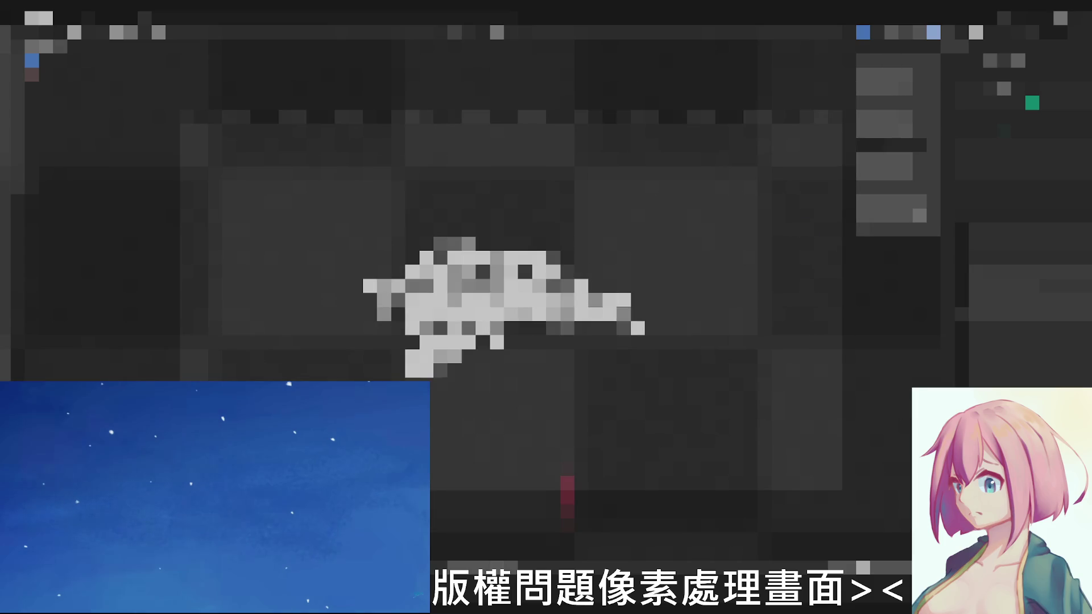
pyautogui.click(887, 90)
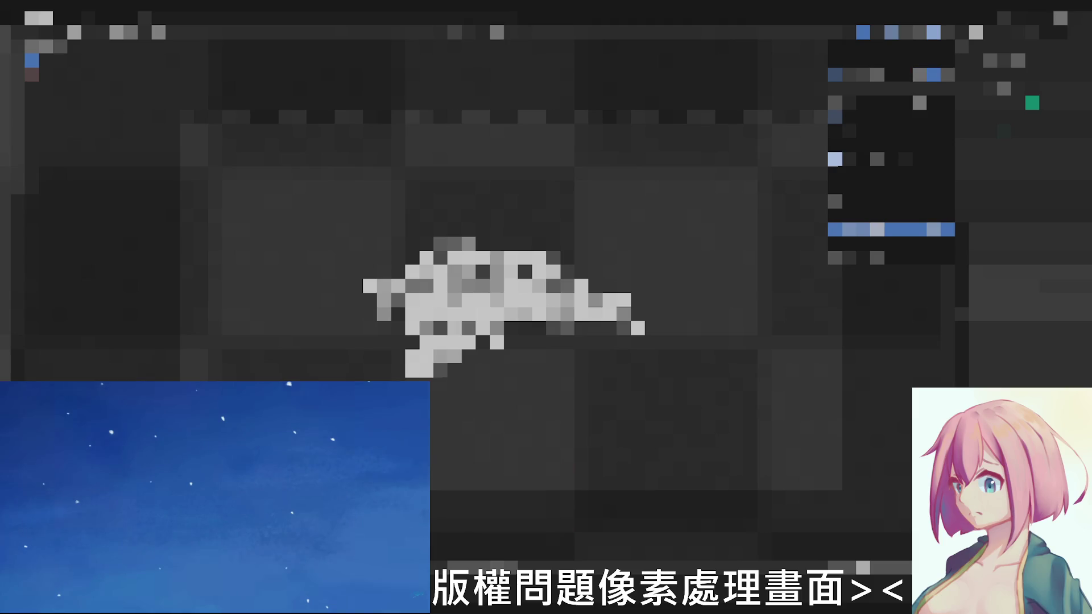
pyautogui.click(892, 229)
pyautogui.scroll(-2, 503, 299)
pyautogui.scroll(-2, 503, 299)
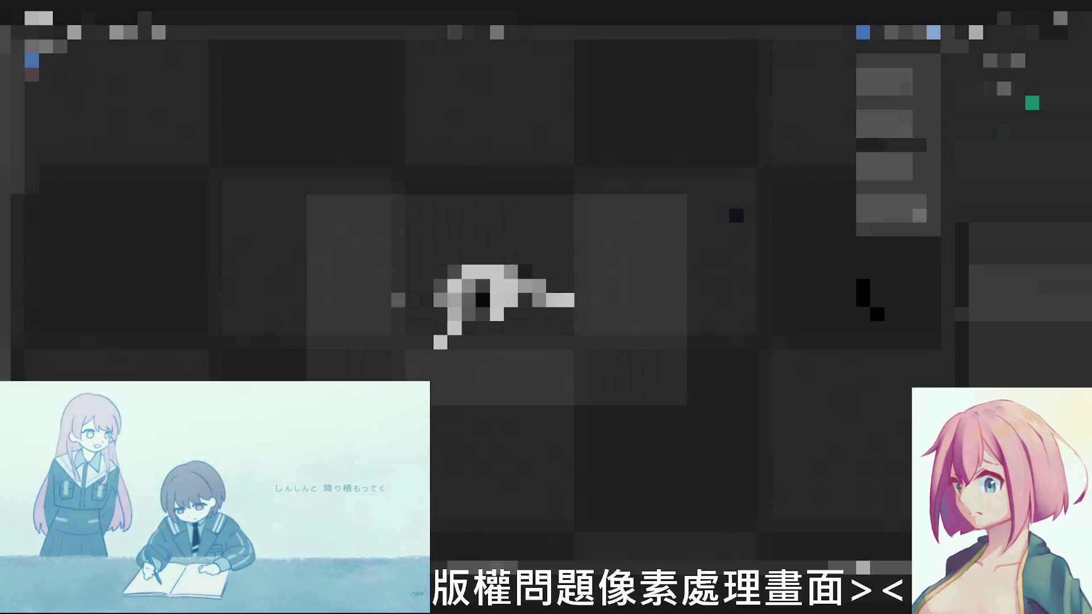
pyautogui.scroll(-2, 504, 298)
pyautogui.scroll(-1, 503, 299)
pyautogui.scroll(2, 504, 300)
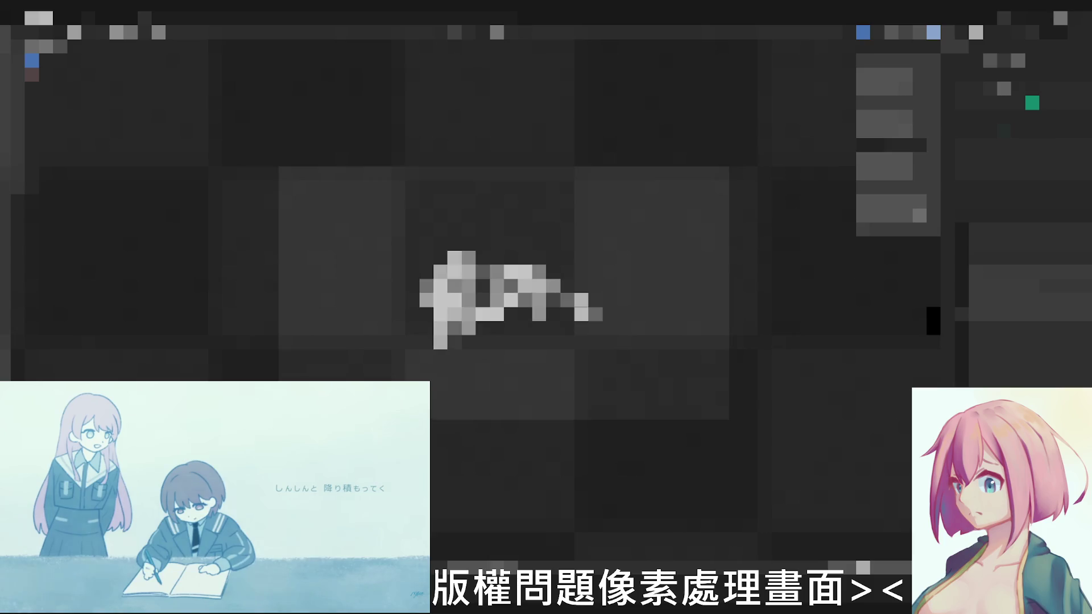
pyautogui.scroll(3, 503, 299)
pyautogui.scroll(2, 503, 298)
pyautogui.scroll(-2, 504, 298)
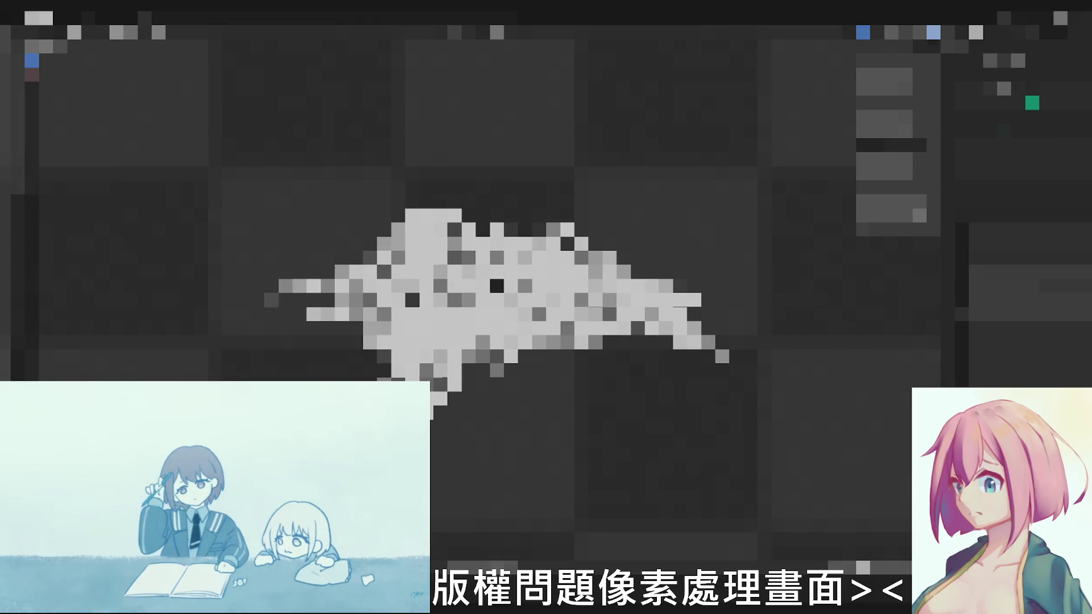
pyautogui.click(892, 32)
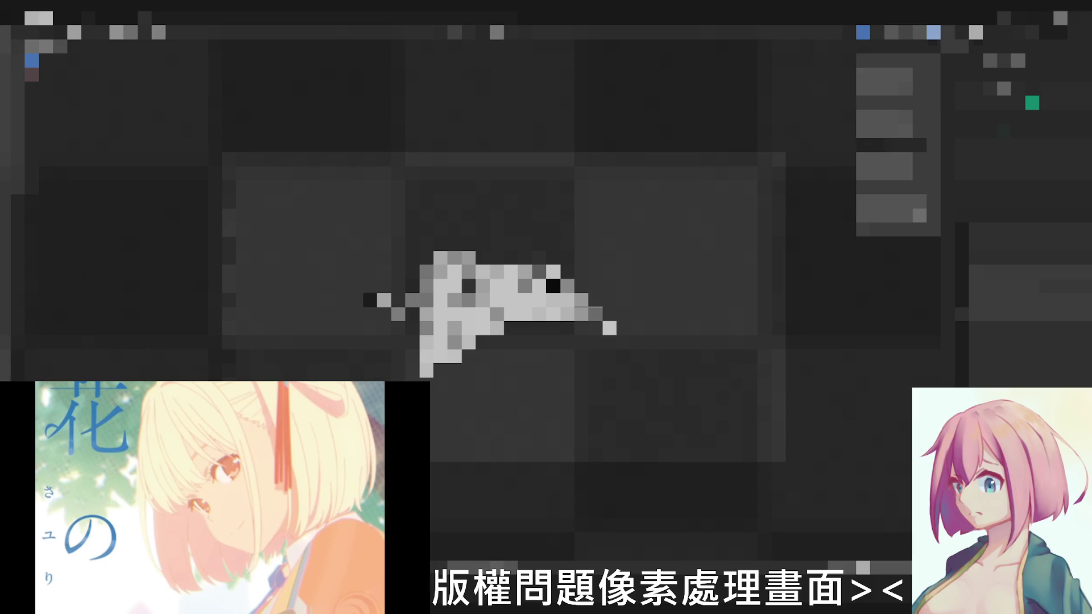
# Apply a different viewport display setting so the framed area around the model appears larger
pyautogui.press('Return')
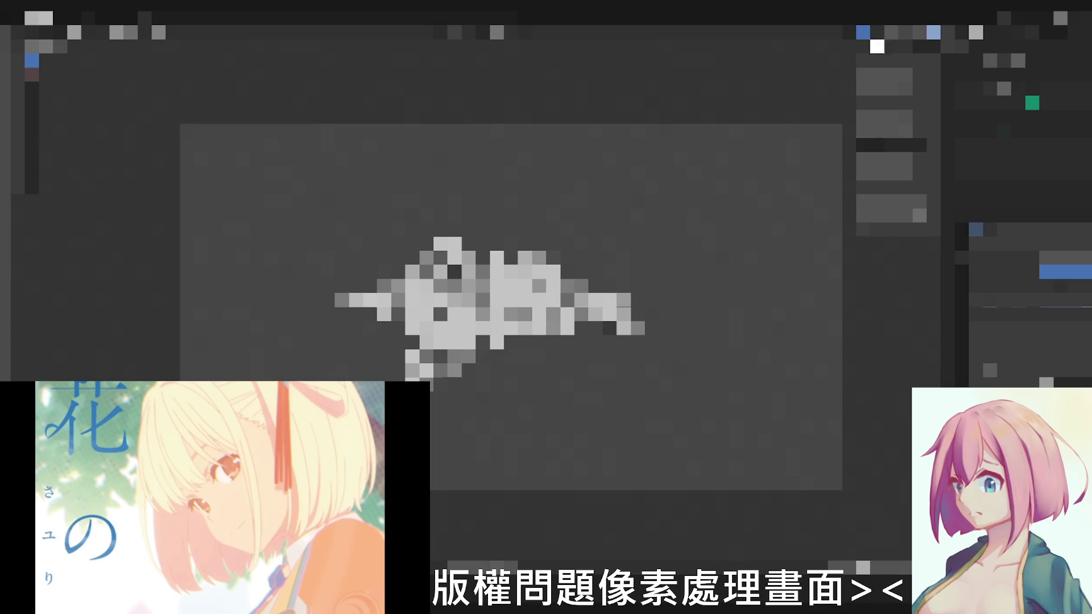
pyautogui.click(892, 33)
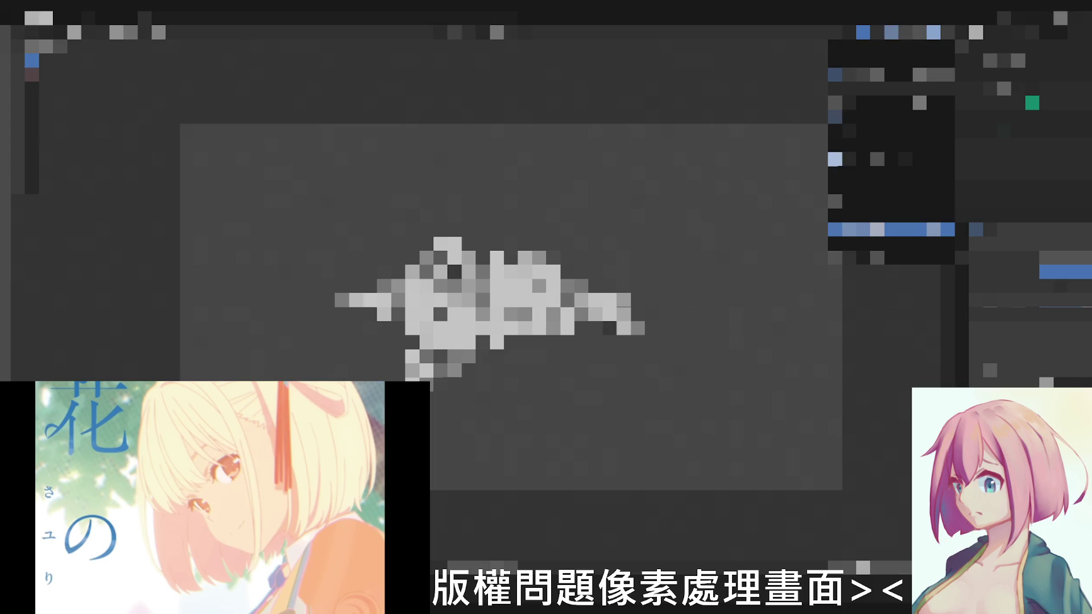
pyautogui.click(888, 229)
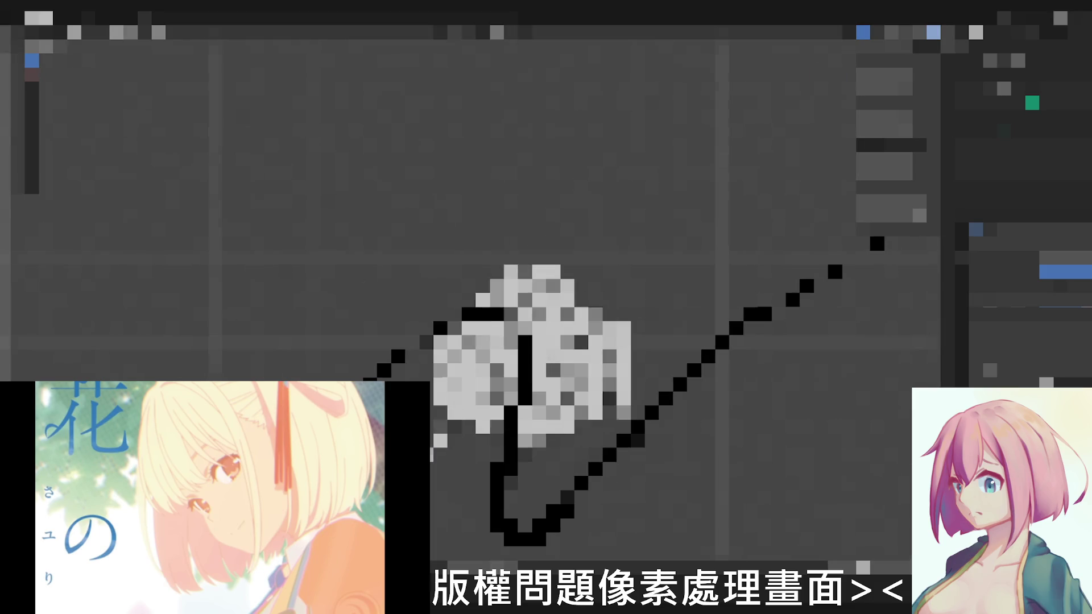
# Select and delete the stray black curve, then orbit back around the character model
pyautogui.press('a')
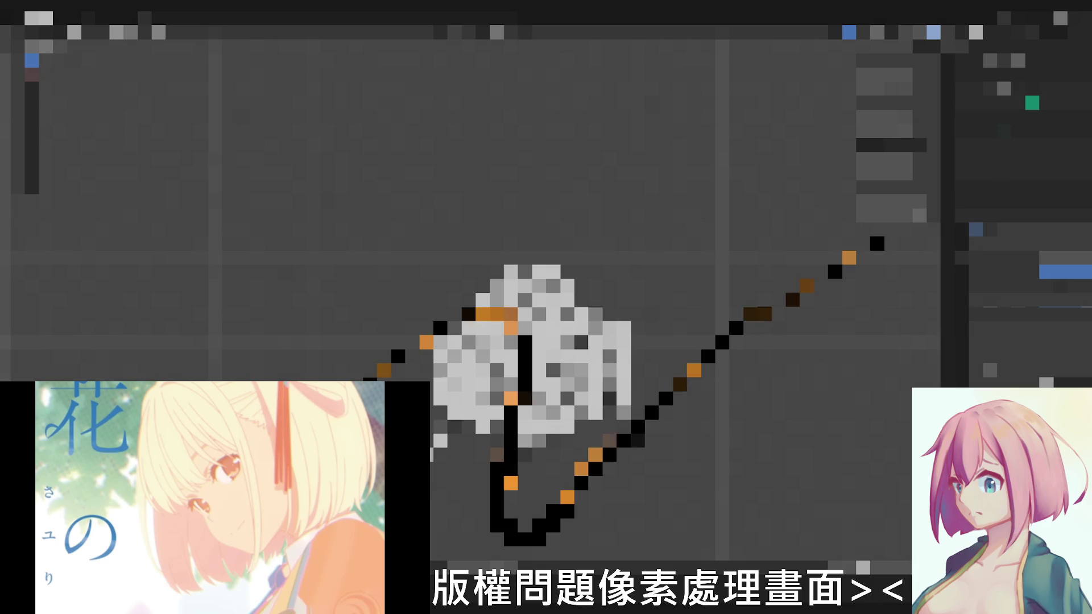
pyautogui.press('Delete')
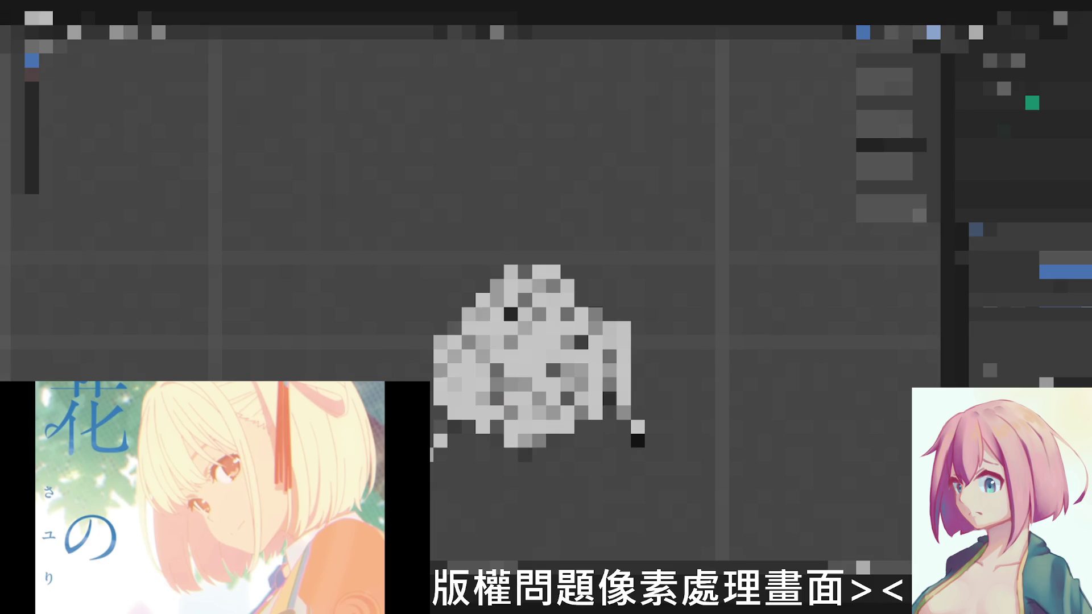
pyautogui.moveTo(546, 342); pyautogui.dragTo(512, 359, button='middle')
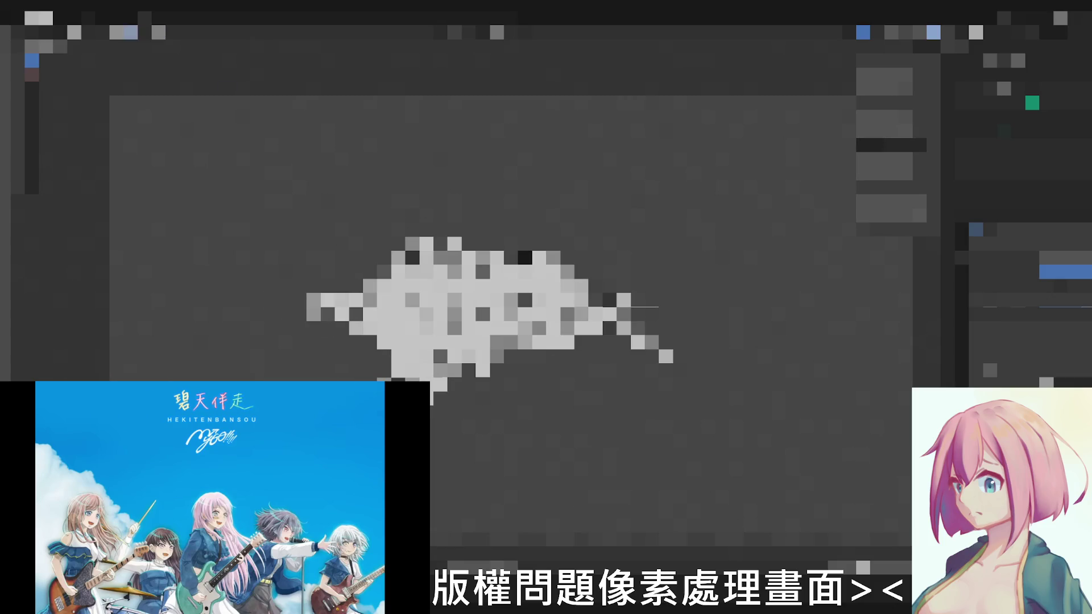
# Browse the header menu briefly while the model's red-and-gold textures display in Material Preview
pyautogui.click(95, 31)
pyautogui.press('Escape')
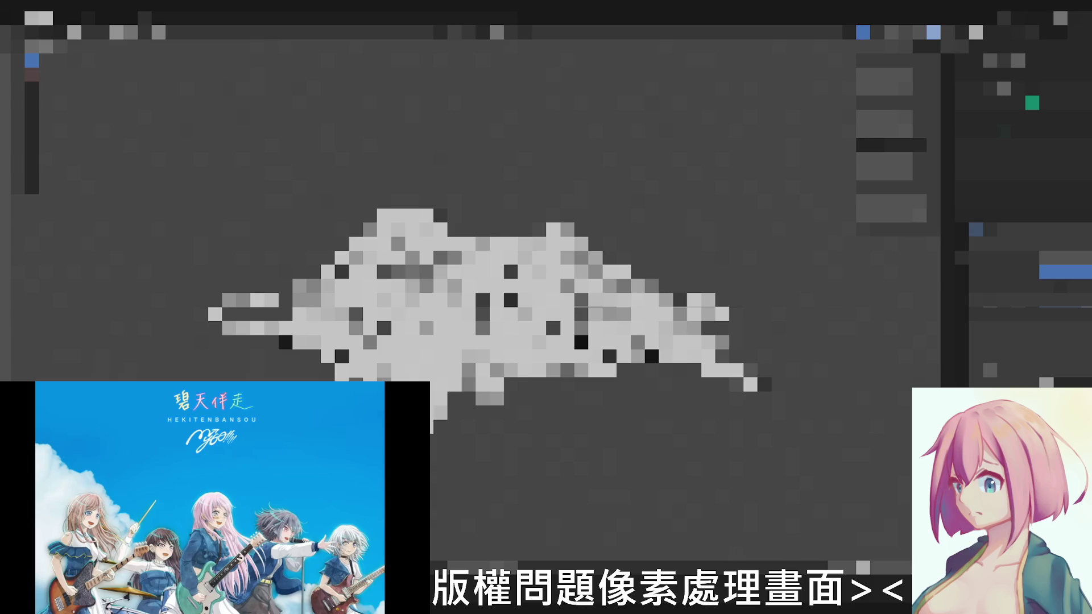
pyautogui.scroll(-5, 478, 298)
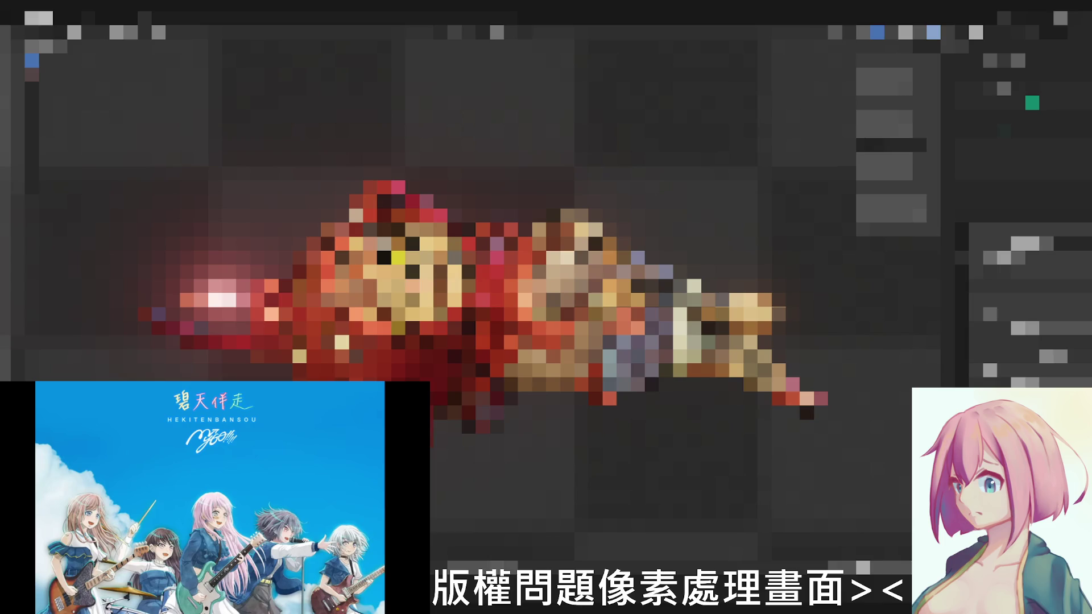
pyautogui.scroll(-2, 512, 299)
pyautogui.scroll(-2, 513, 299)
pyautogui.scroll(-2, 512, 300)
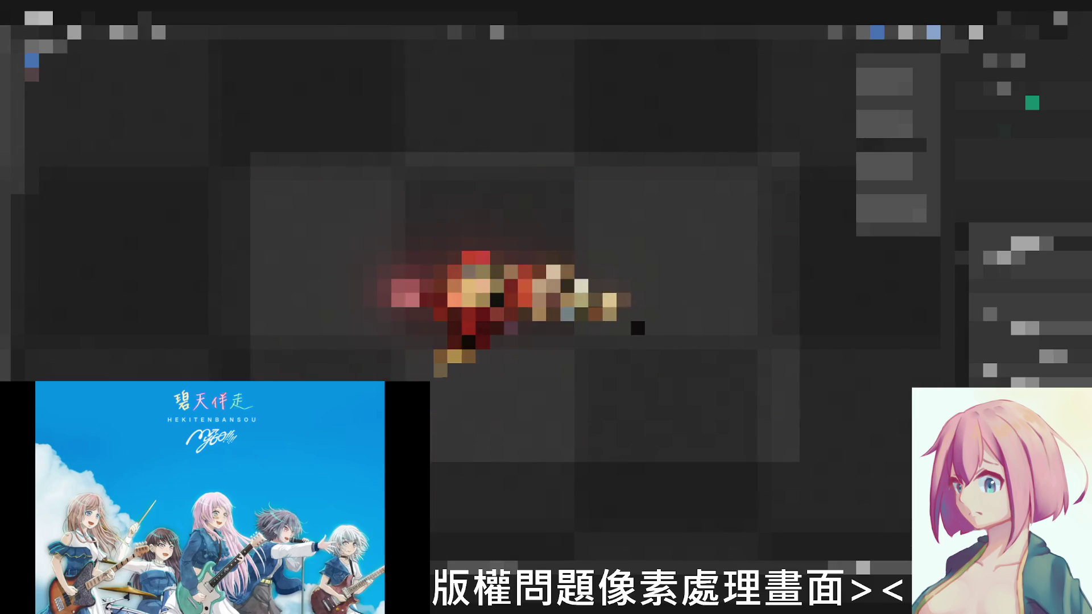
pyautogui.scroll(-1, 512, 299)
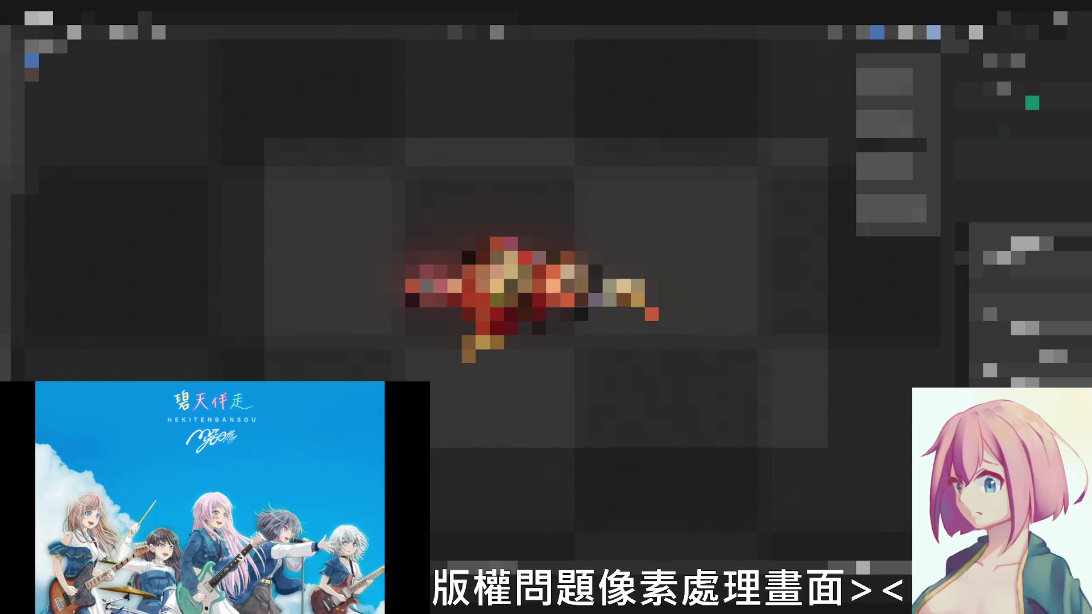
pyautogui.scroll(1, 547, 290)
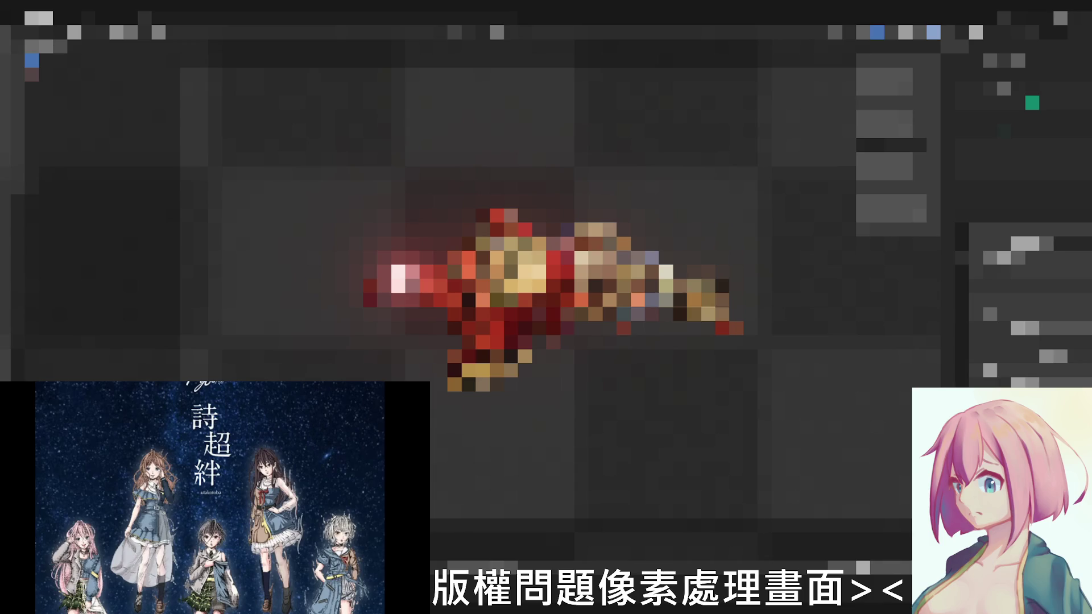
pyautogui.scroll(-2, 555, 291)
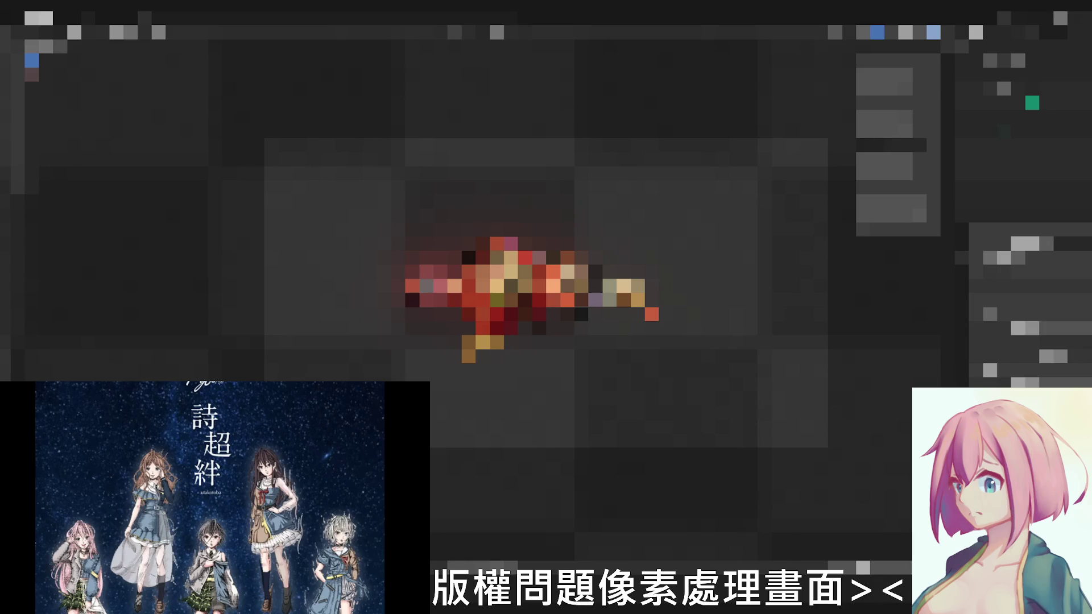
pyautogui.scroll(1, 546, 290)
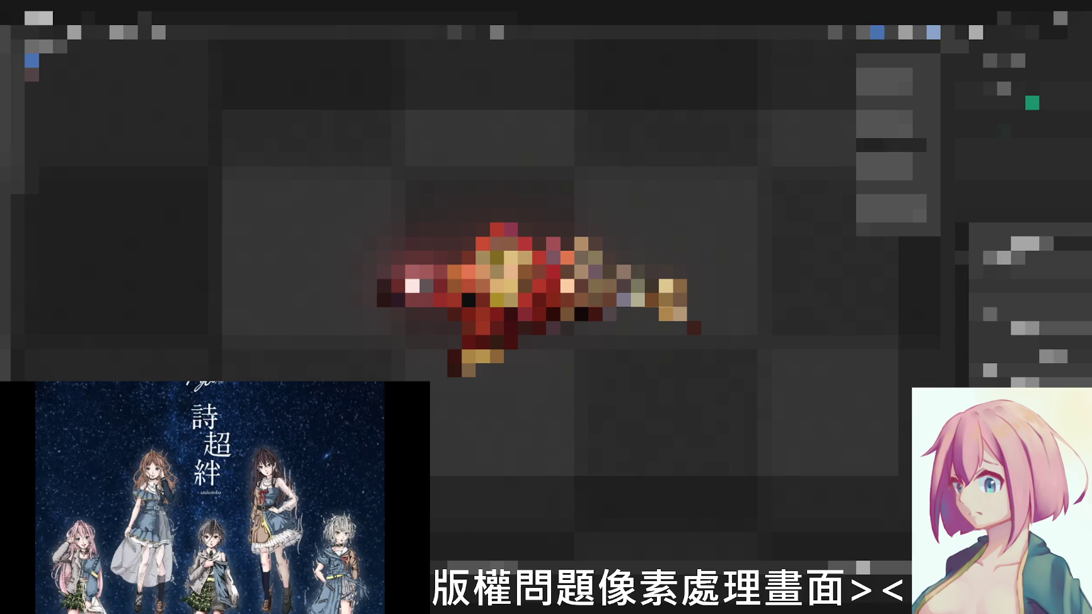
pyautogui.scroll(1, 546, 291)
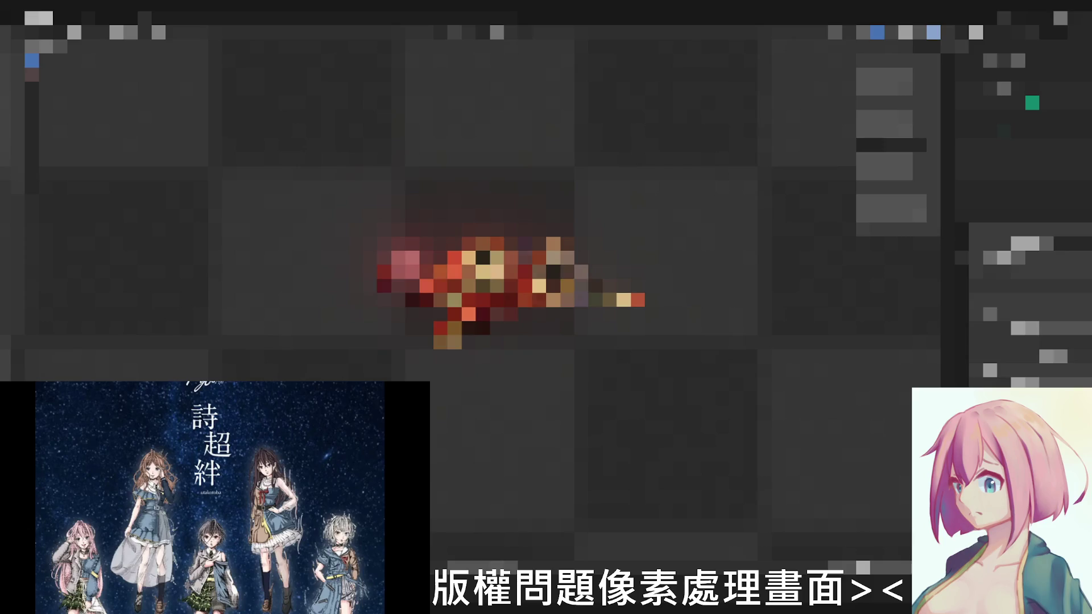
# Switch the Properties editor to another tab of the character model's settings
pyautogui.click(976, 256)
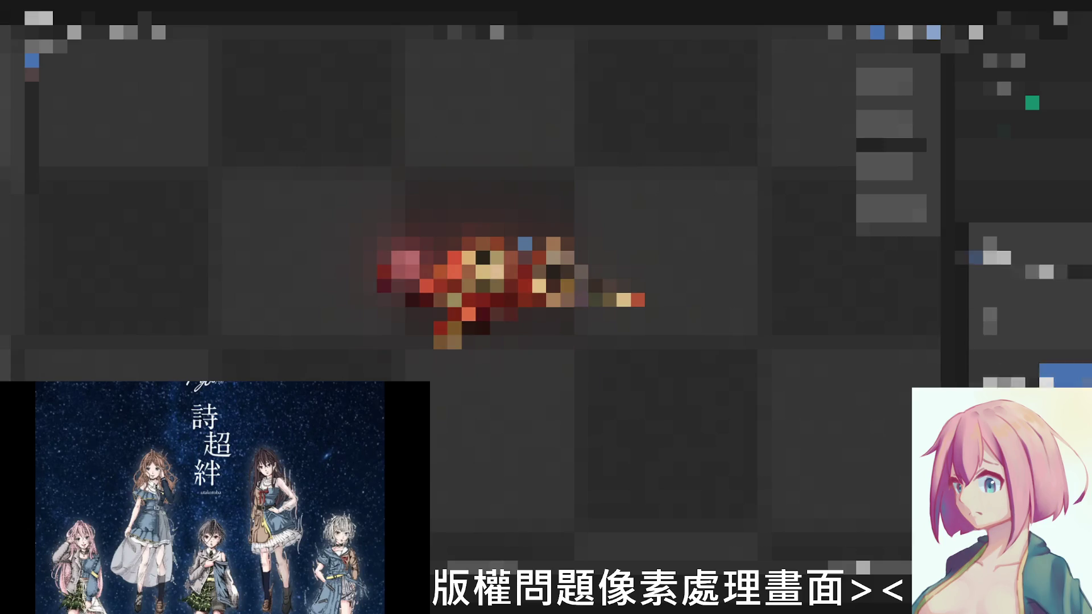